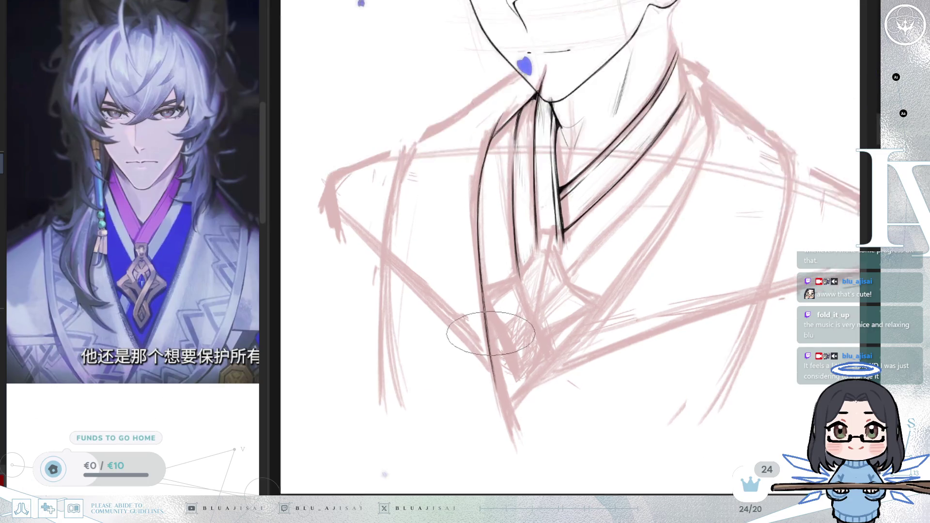
Zoom and rotate the view so the collar lines run vertically over the whole collar
scroll(489, 345, "up", 5)
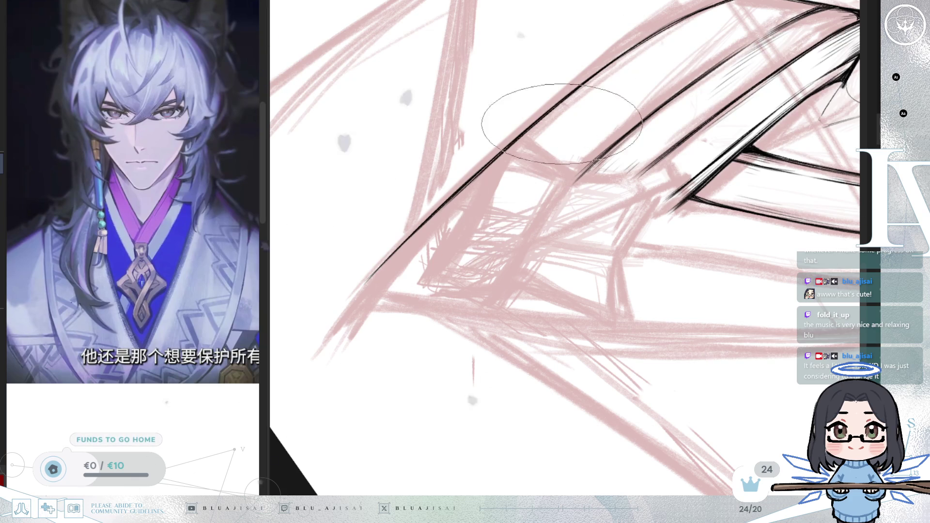
left_click_drag(530, 104, 509, 187)
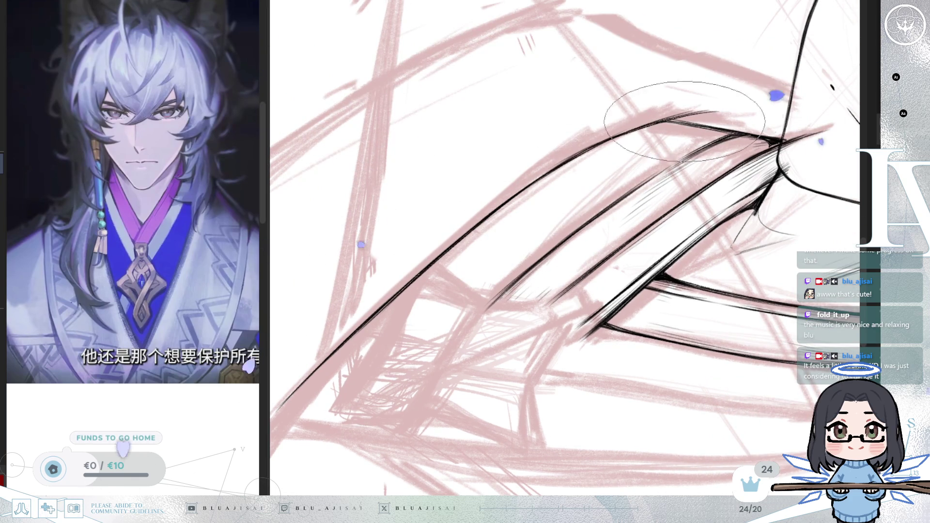
mouse_move(635, 129)
left_mouse_down()
mouse_move(604, 85)
mouse_move(557, 87)
left_mouse_up()
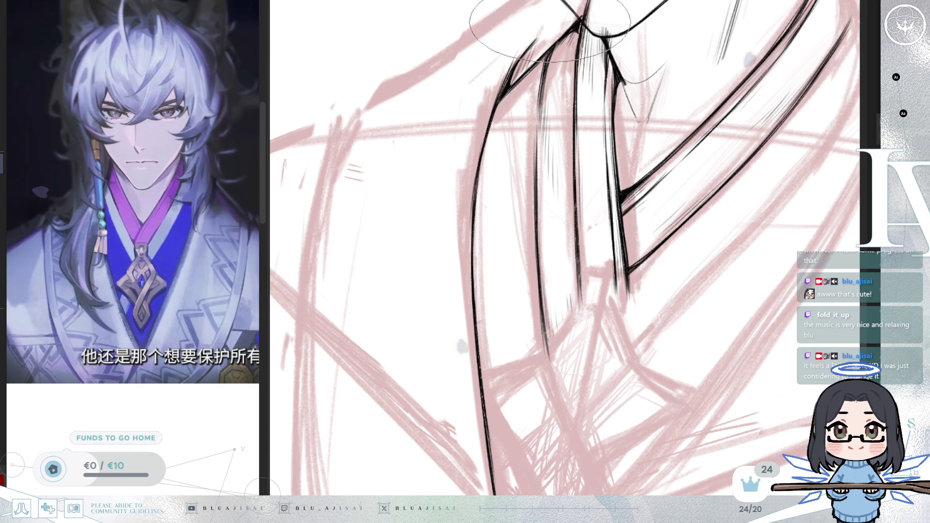
scroll(649, 138, "down", 2)
scroll(649, 139, "down", 3)
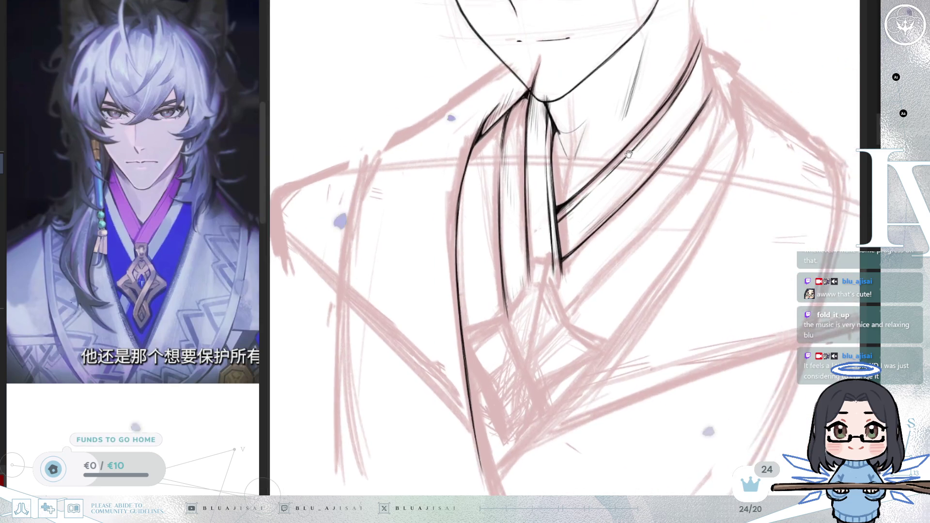
left_click_drag(640, 143, 586, 145)
scroll(550, 154, "up", 2)
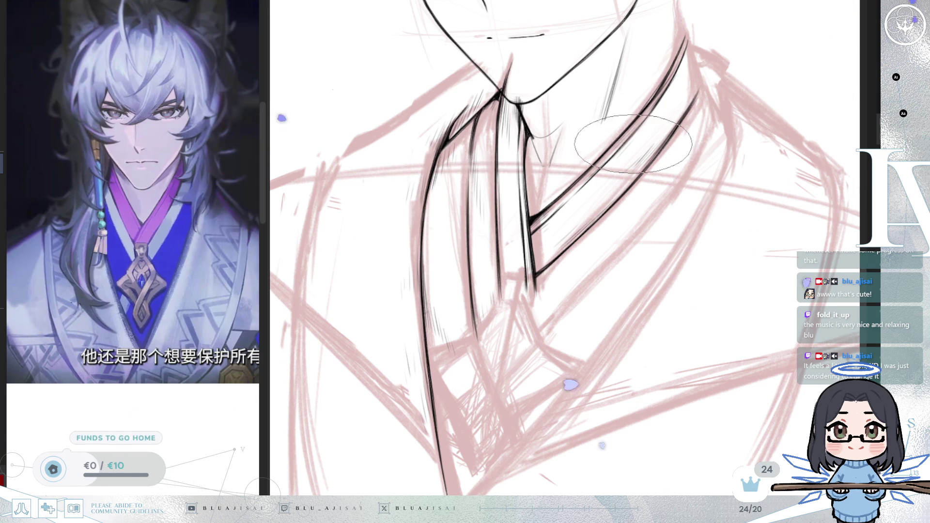
scroll(609, 143, "down", 1)
scroll(658, 176, "down", 1)
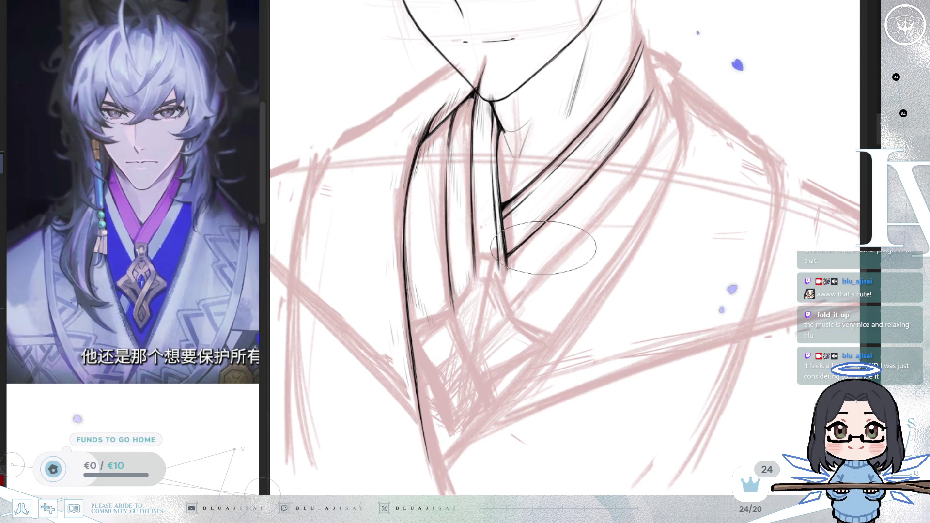
scroll(533, 233, "up", 1)
scroll(514, 184, "up", 1)
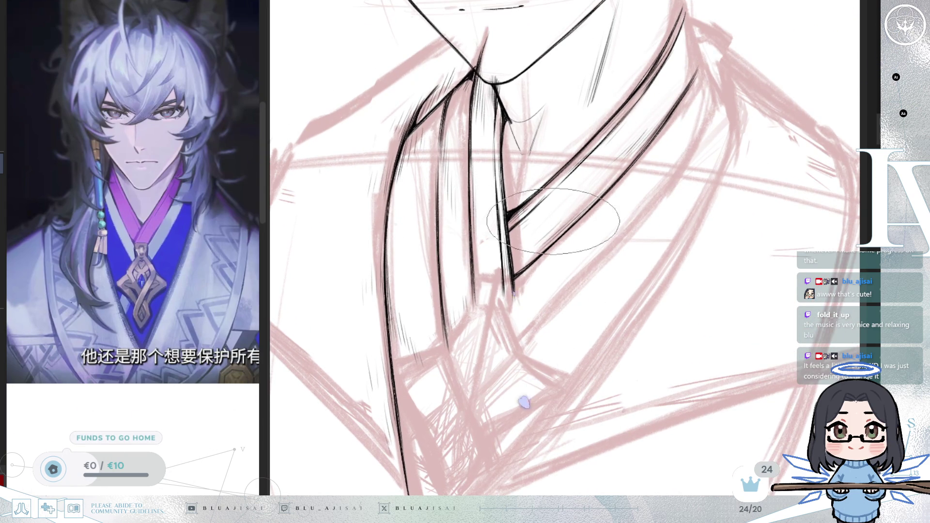
scroll(554, 222, "up", 2)
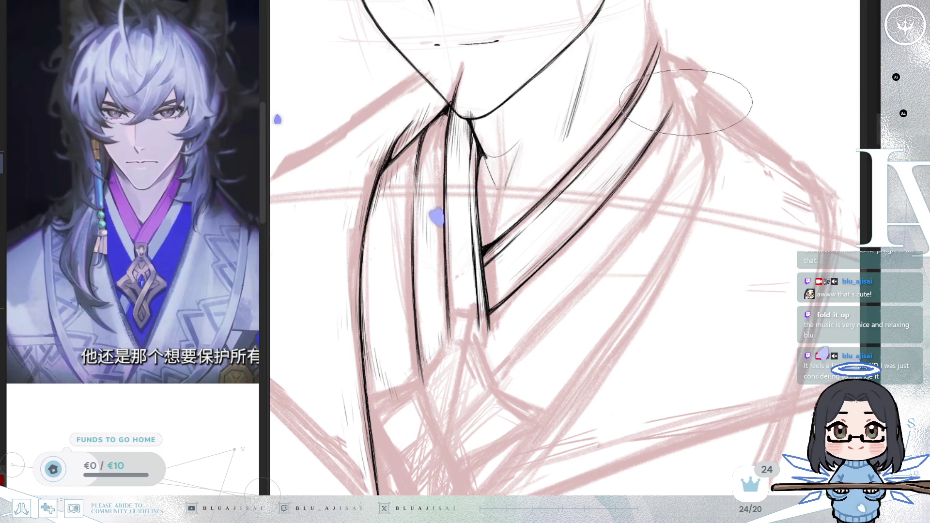
scroll(678, 97, "down", 1)
scroll(533, 92, "down", 1)
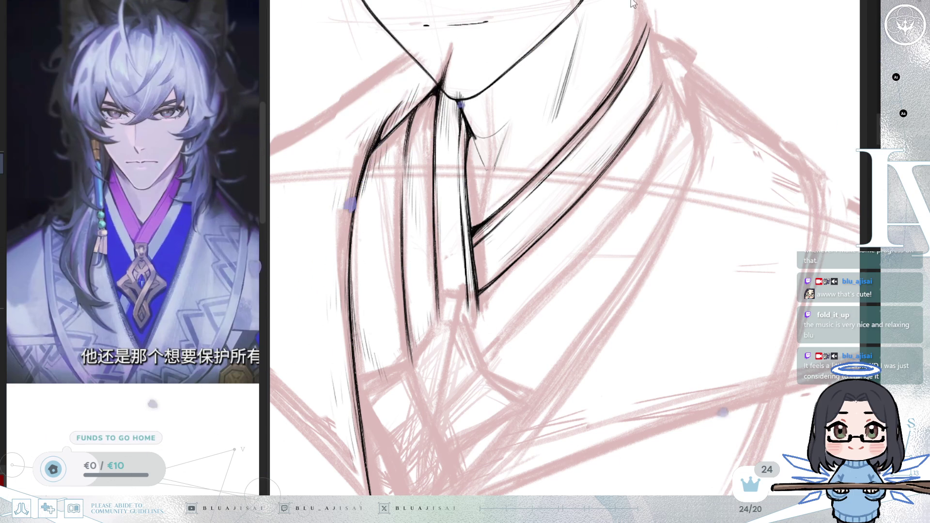
scroll(520, 167, "up", 5)
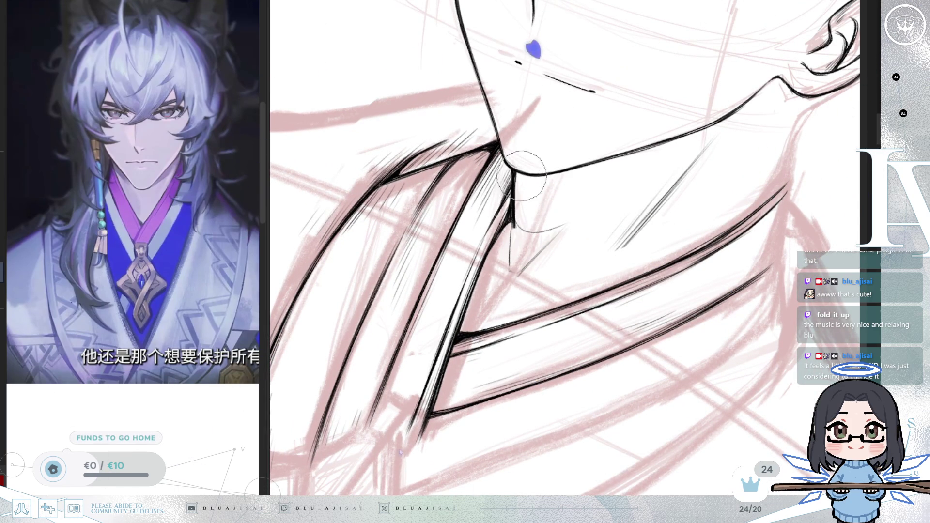
scroll(541, 209, "down", 3)
scroll(601, 209, "down", 3)
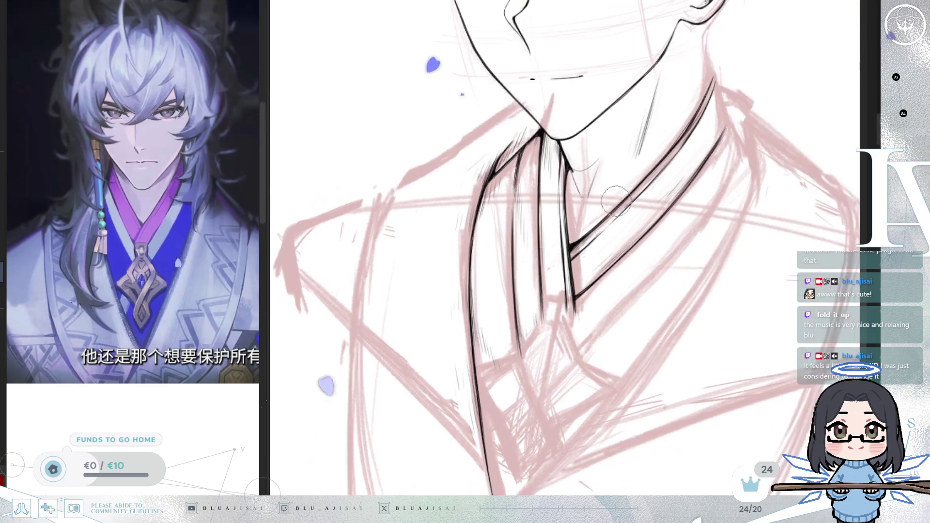
Ink a short line from the left collar toward the left shoulder, undoing the overshooting end
left_click_drag(487, 125, 538, 89)
mouse_move(487, 125)
left_mouse_down()
mouse_move(459, 150)
mouse_move(533, 94)
left_mouse_up()
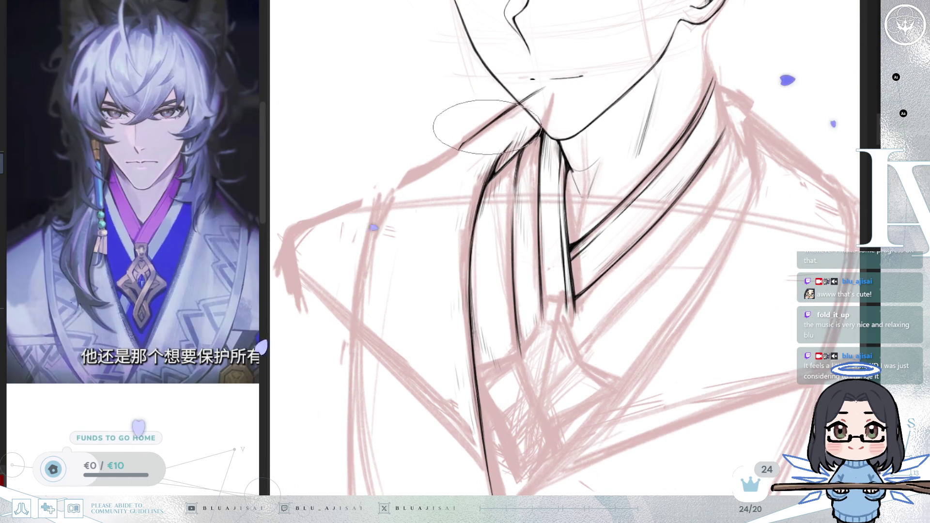
left_click_drag(480, 130, 399, 183)
key("ctrl+z")
Ink the left shoulder contour down the robe edge, add thin strands, and join it to the collar
left_click_drag(464, 139, 388, 188)
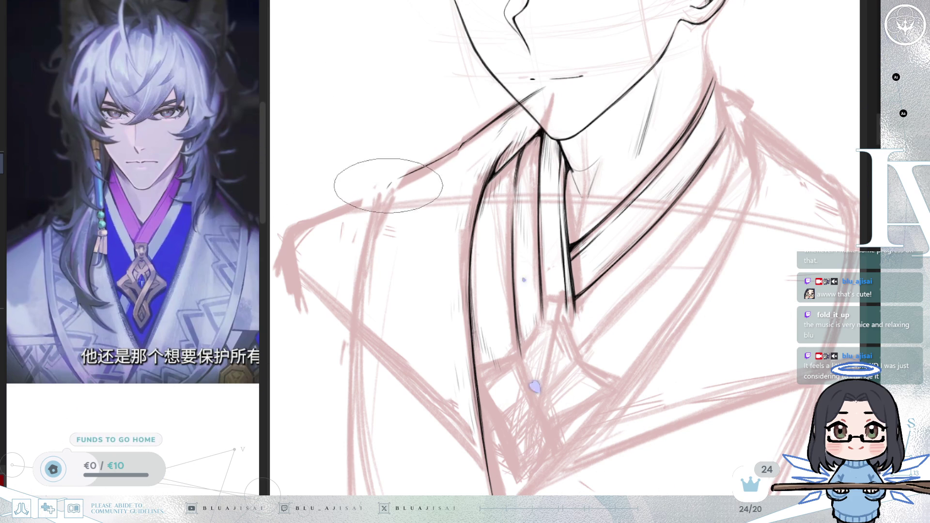
left_click_drag(364, 306, 388, 187)
left_click_drag(395, 351, 415, 273)
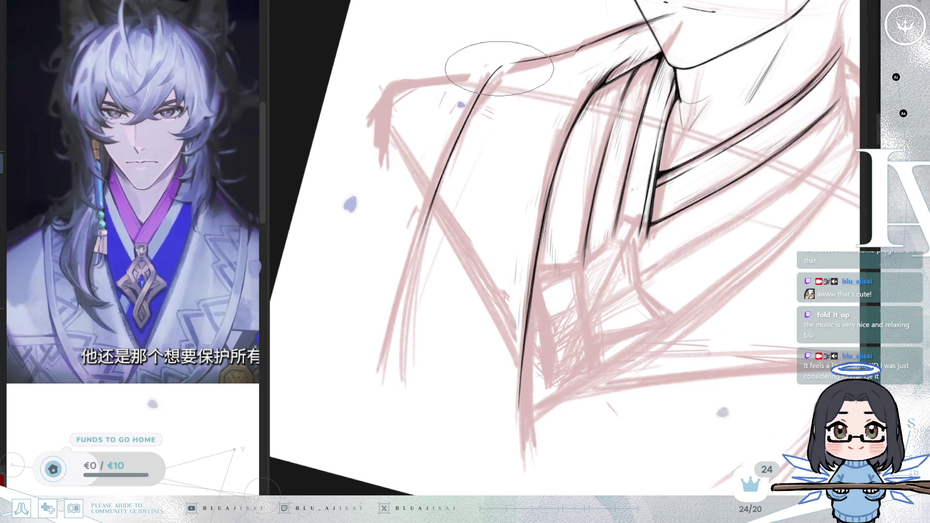
left_click_drag(444, 194, 431, 225)
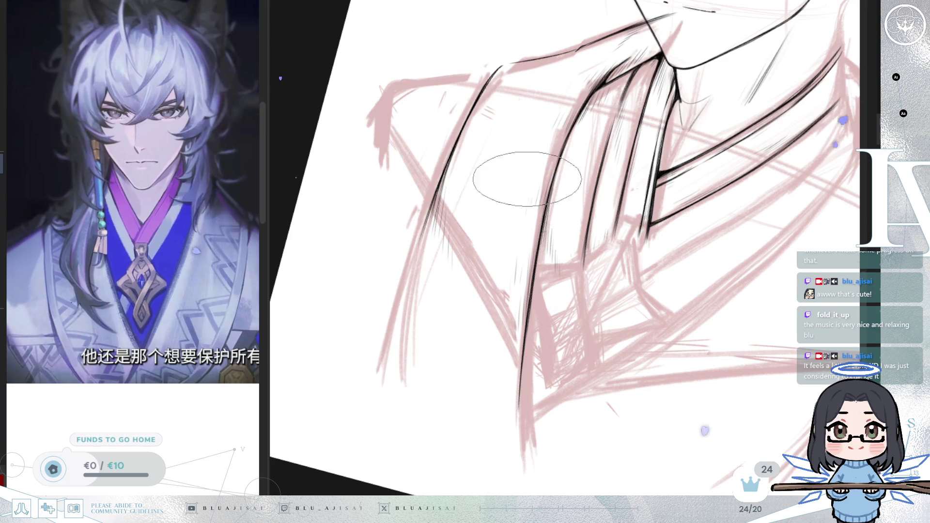
left_click_drag(522, 323, 416, 151)
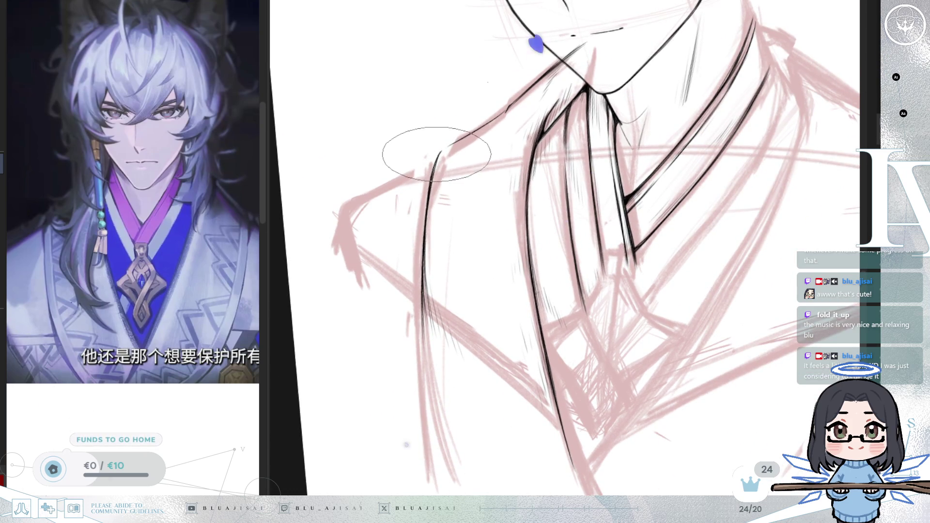
left_click_drag(436, 164, 453, 146)
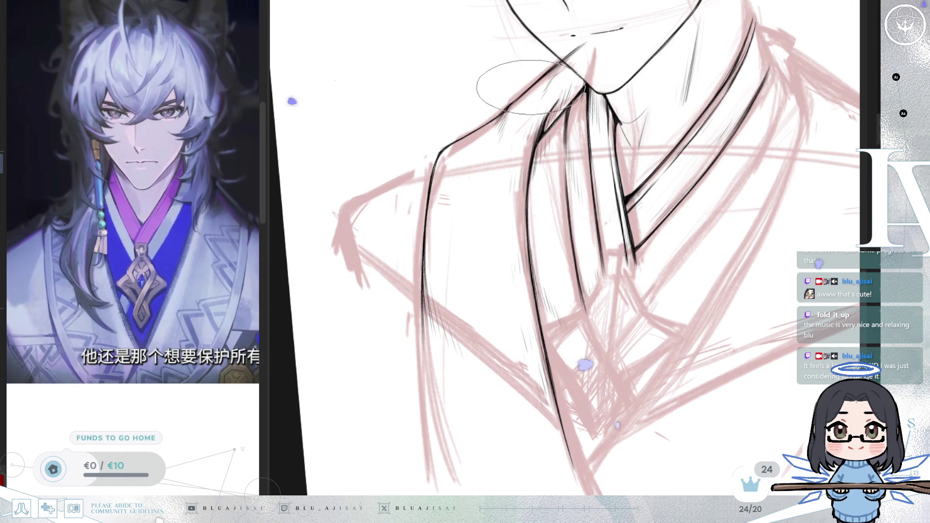
key("ctrl+minus")
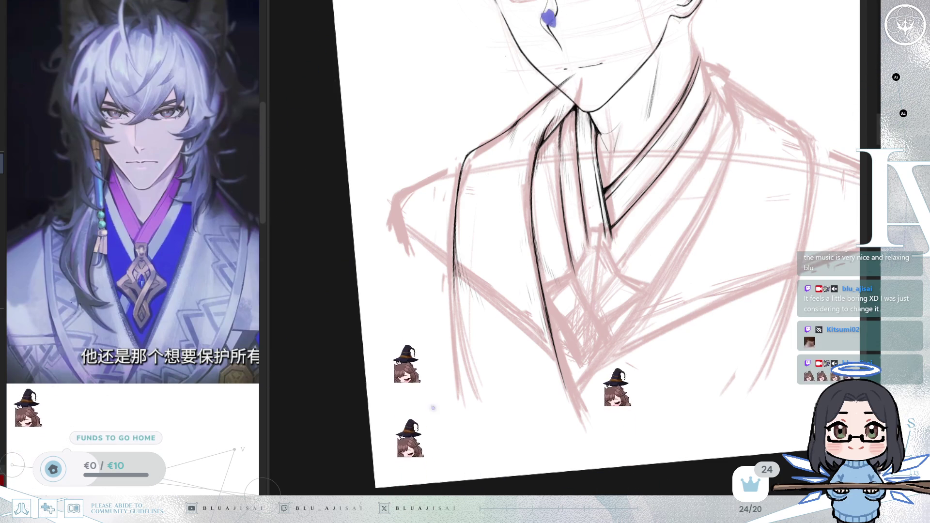
scroll(495, 123, "up", 3)
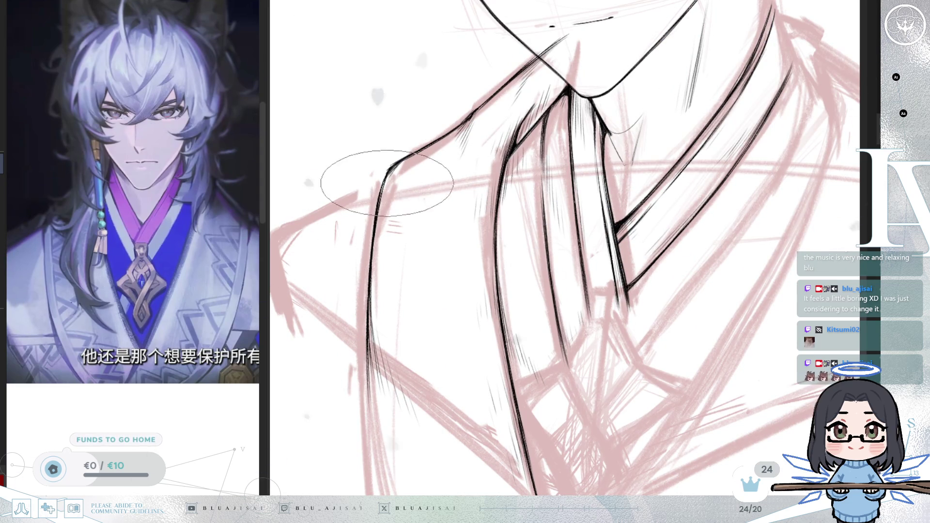
Straighten and mirror the canvas view to check the drawing, then reframe the whole figure
scroll(388, 193, "down", 2)
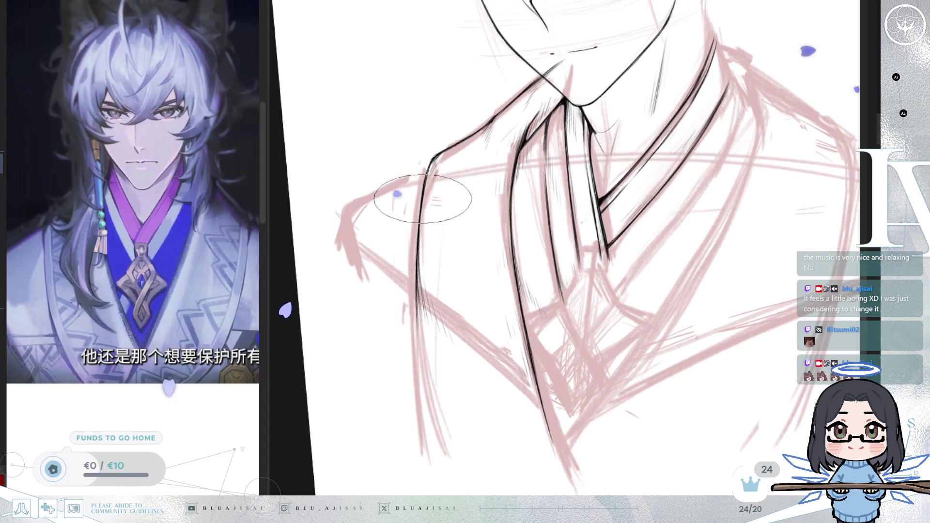
key("5")
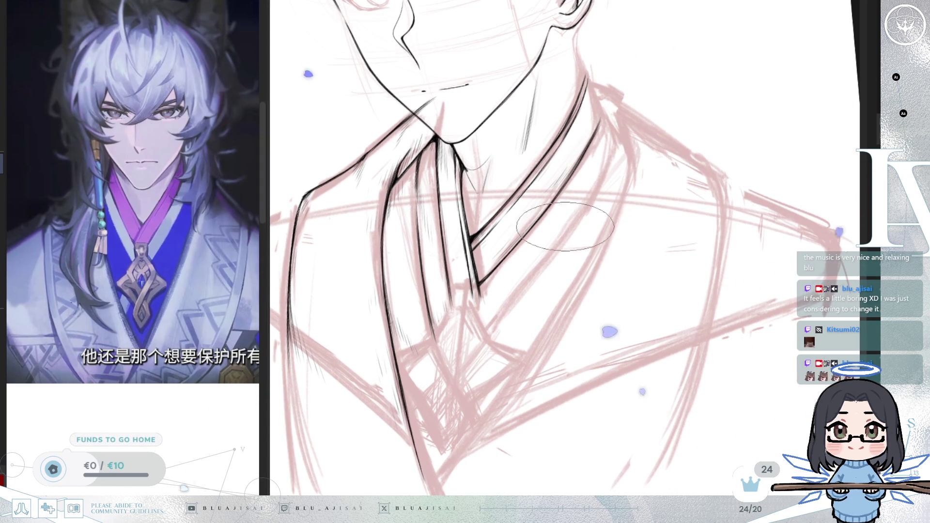
key("m")
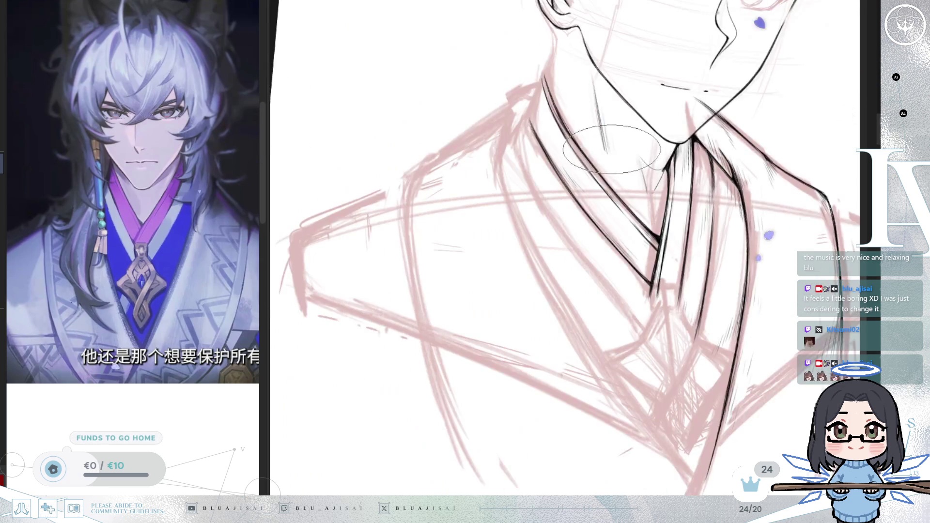
key("5")
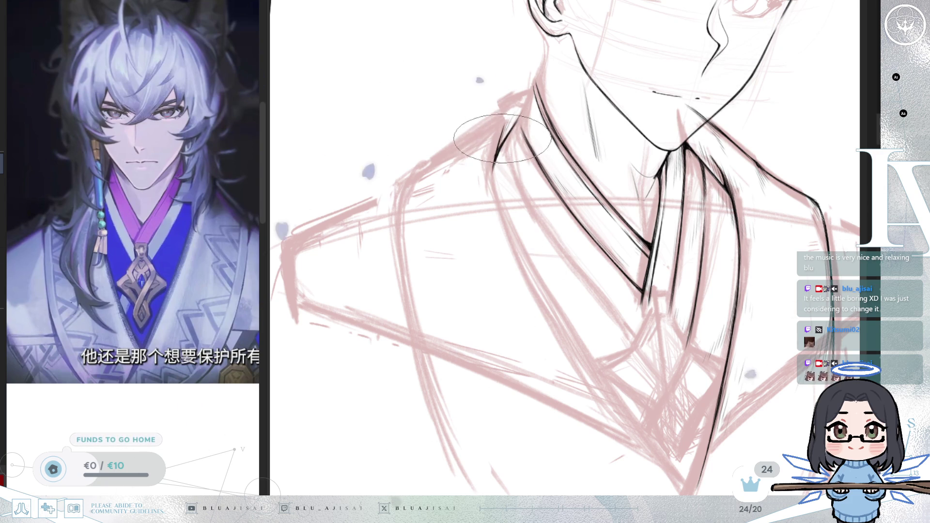
scroll(503, 139, "up", 2)
scroll(499, 145, "up", 1)
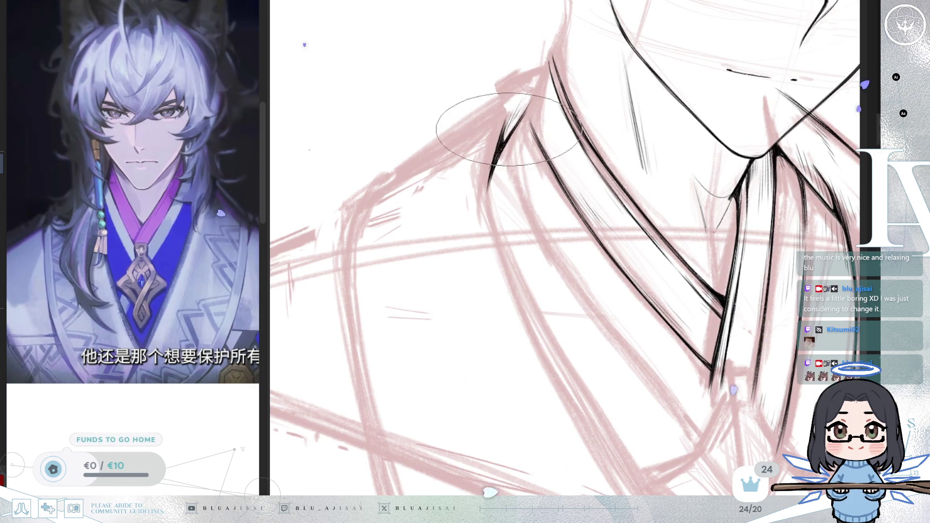
left_click_drag(551, 134, 523, 47)
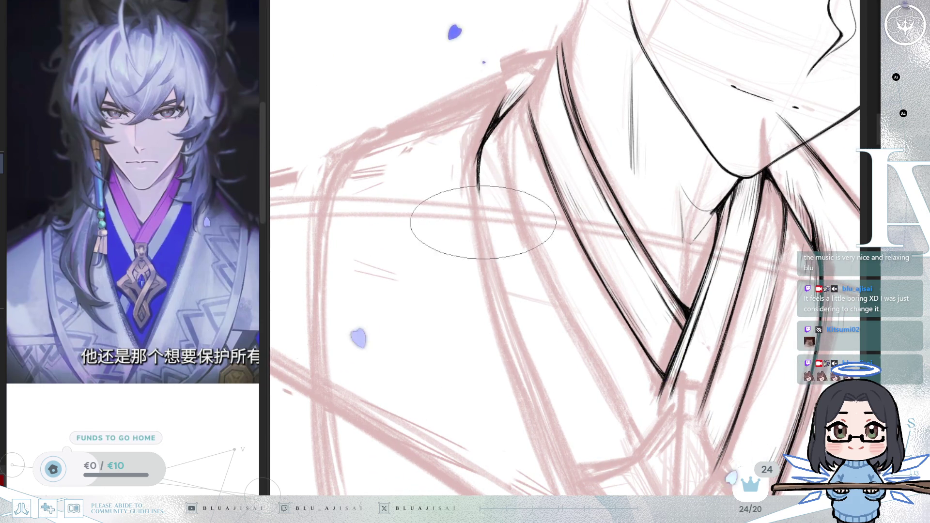
scroll(483, 223, "down", 5)
mouse_move(483, 222)
left_mouse_down()
mouse_move(659, 220)
mouse_move(560, 176)
left_mouse_up()
left_click_drag(464, 238, 520, 216)
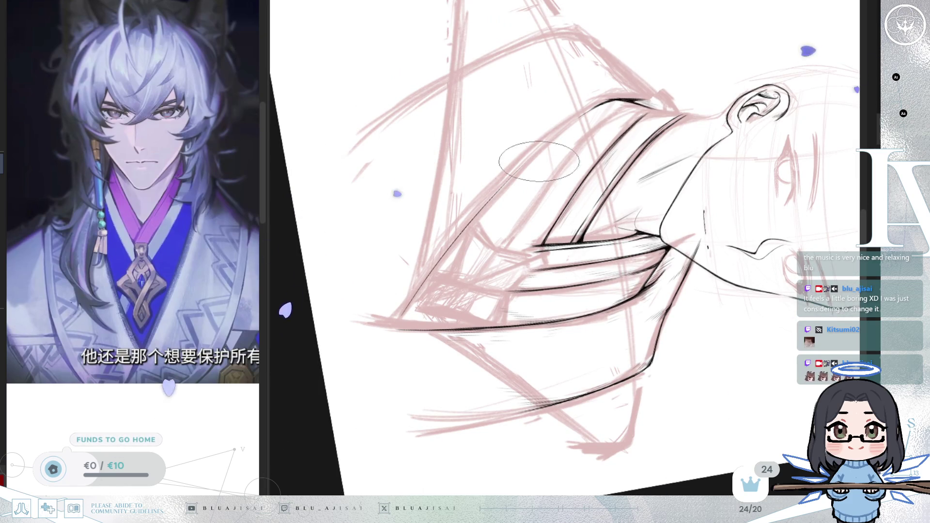
Ink a long stroke along the outer edge of the robe's collar
left_click_drag(603, 100, 448, 256)
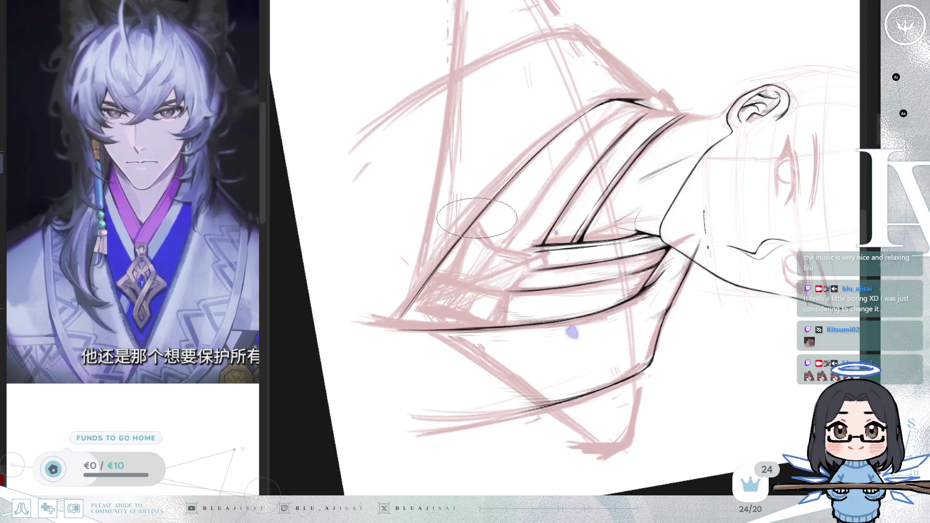
scroll(540, 151, "up", 2)
scroll(540, 151, "up", 1)
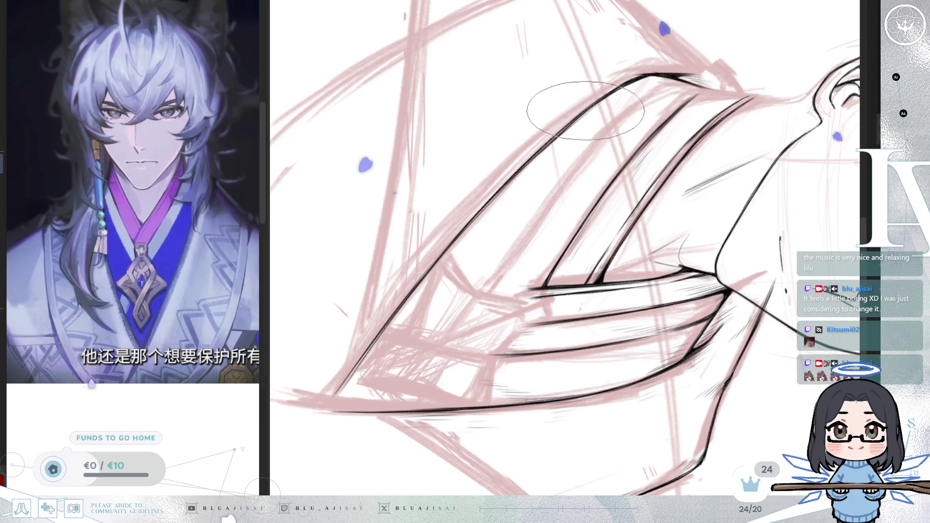
left_click_drag(519, 179, 543, 110)
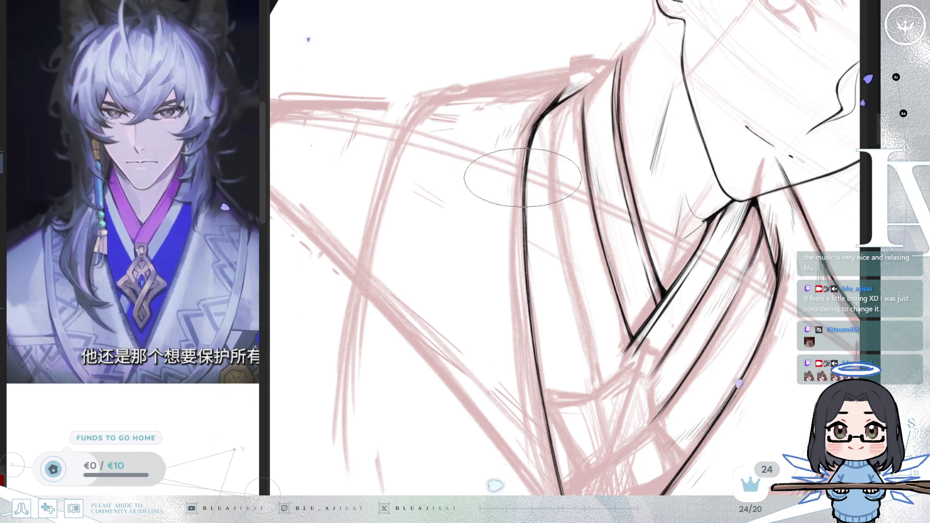
Turn the view to the front collar and extend the central tie line further down the robe
left_click_drag(556, 266, 677, 224)
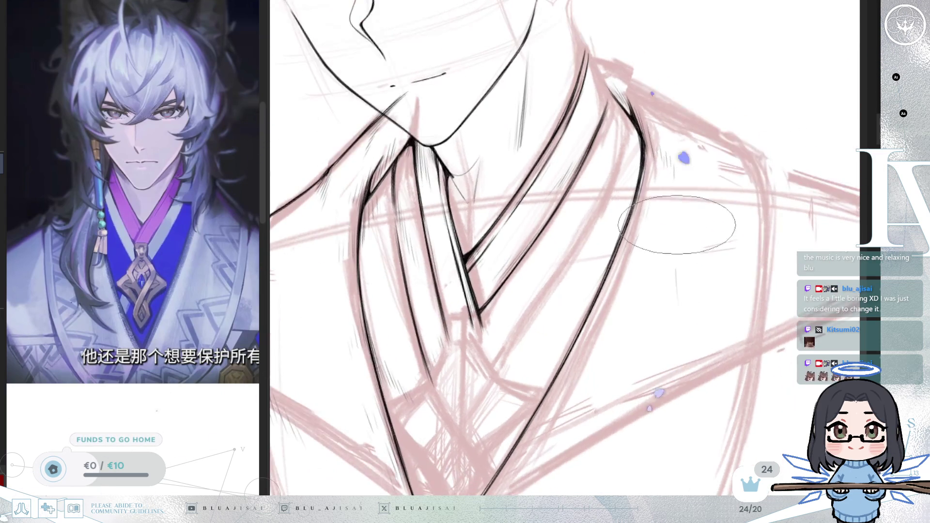
left_click_drag(705, 194, 664, 115)
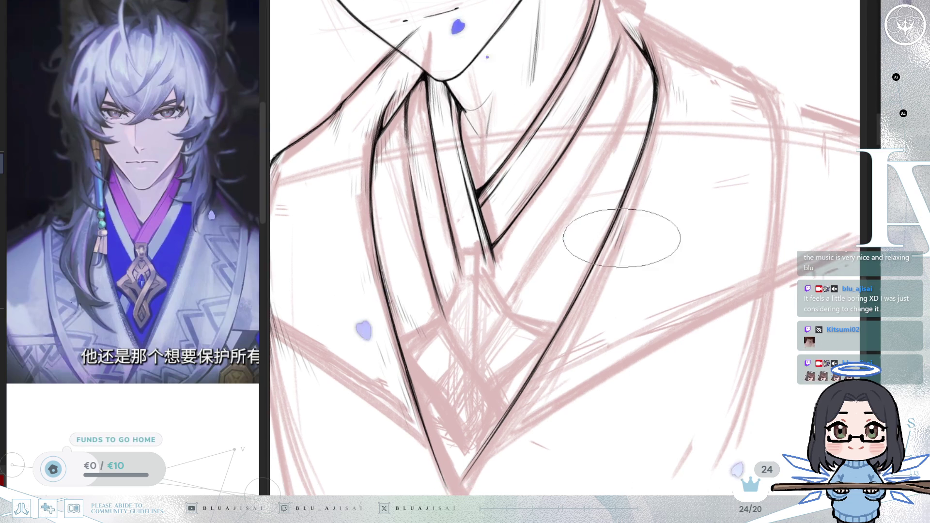
left_click_drag(629, 213, 650, 68)
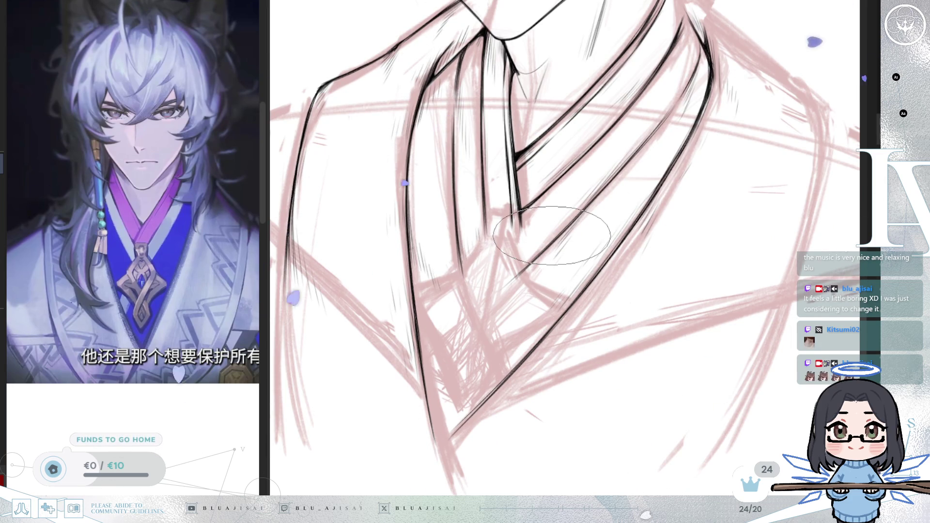
left_click_drag(598, 216, 719, 214)
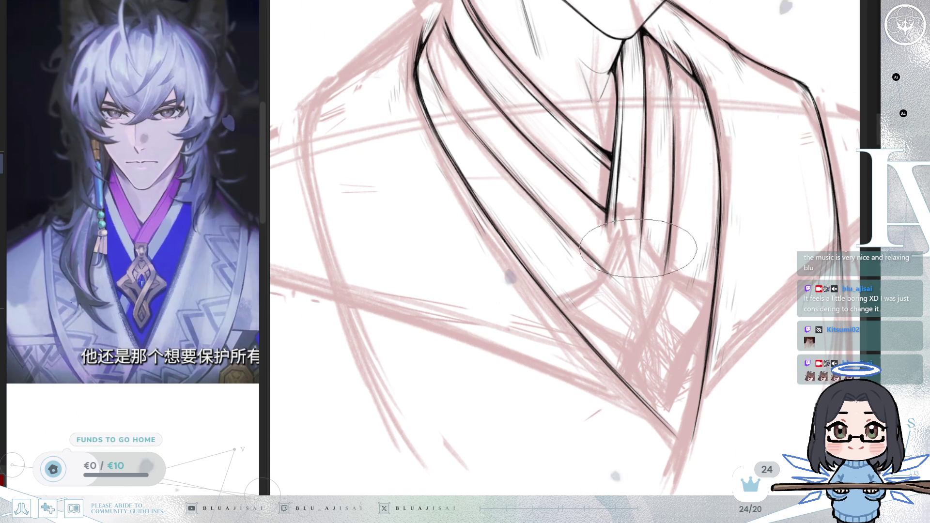
left_click_drag(636, 269, 623, 375)
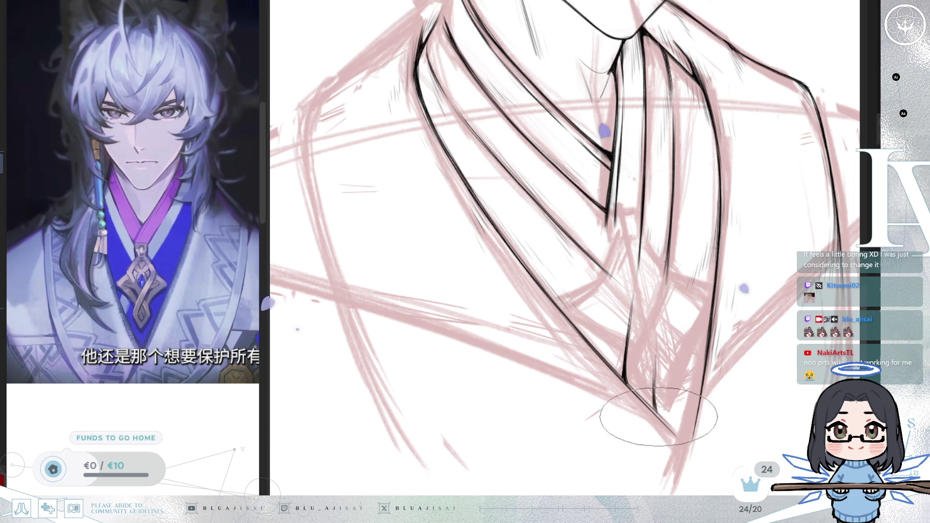
mouse_move(662, 405)
left_mouse_down()
mouse_move(658, 329)
mouse_move(557, 318)
left_mouse_up()
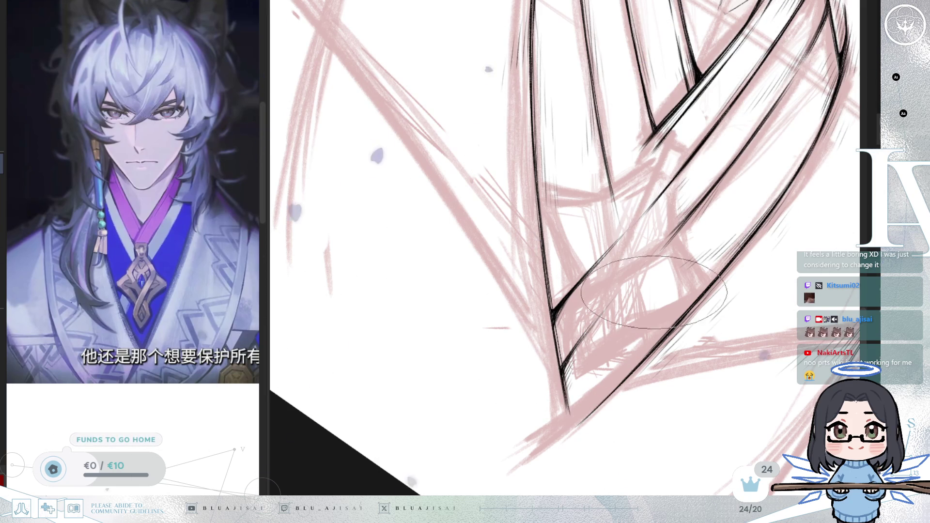
Zoom in, centre the collar, and rotate the view clockwise then back upright
scroll(682, 235, "down", 3)
scroll(673, 234, "up", 3)
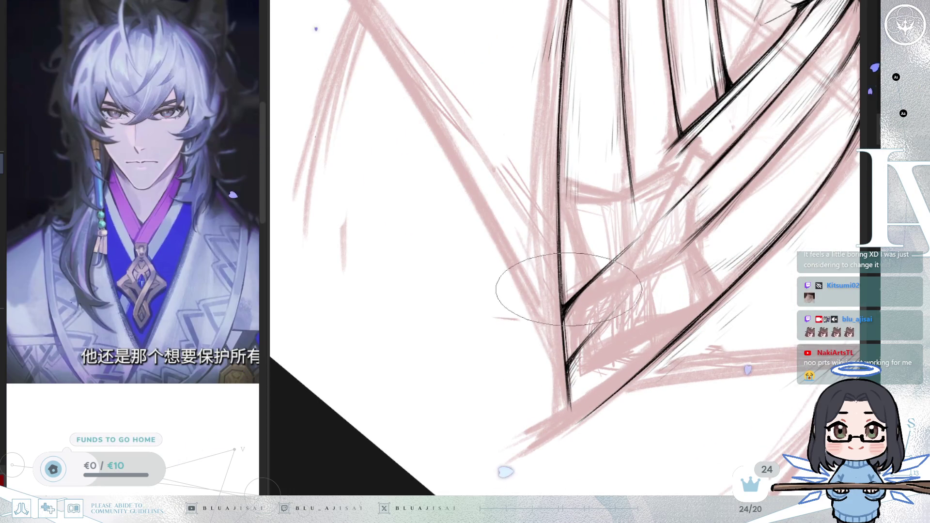
scroll(630, 291, "down", 2)
scroll(708, 255, "down", 2)
scroll(708, 256, "up", 3)
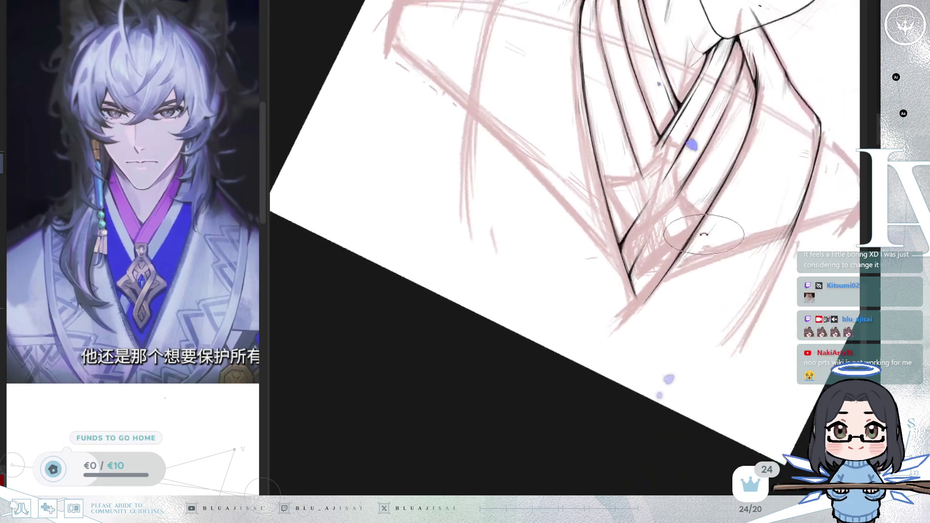
scroll(656, 225, "up", 2)
scroll(655, 224, "up", 1)
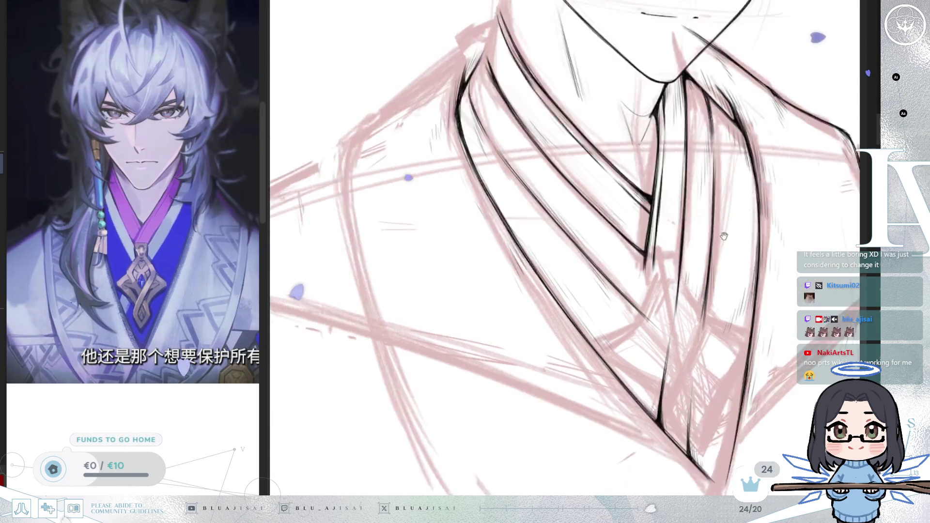
left_click_drag(514, 204, 674, 186)
key("End")
key("End")
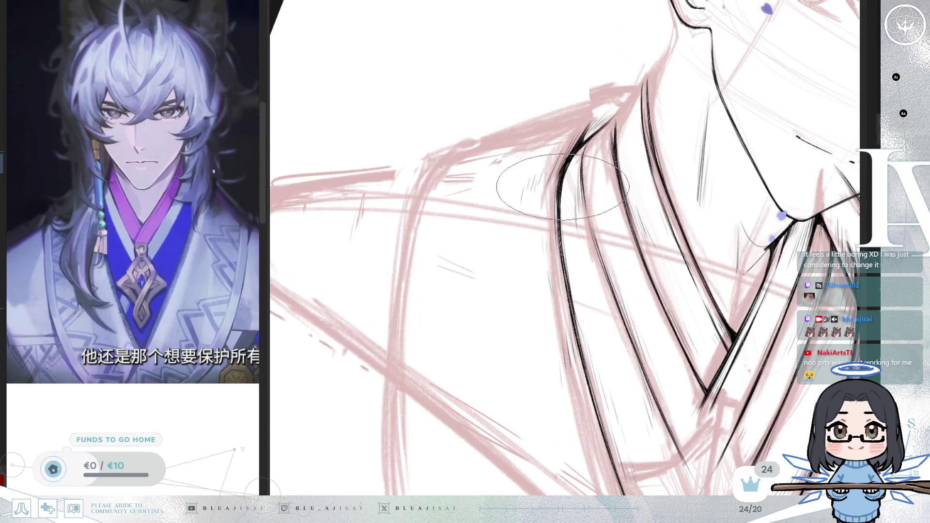
key("Home")
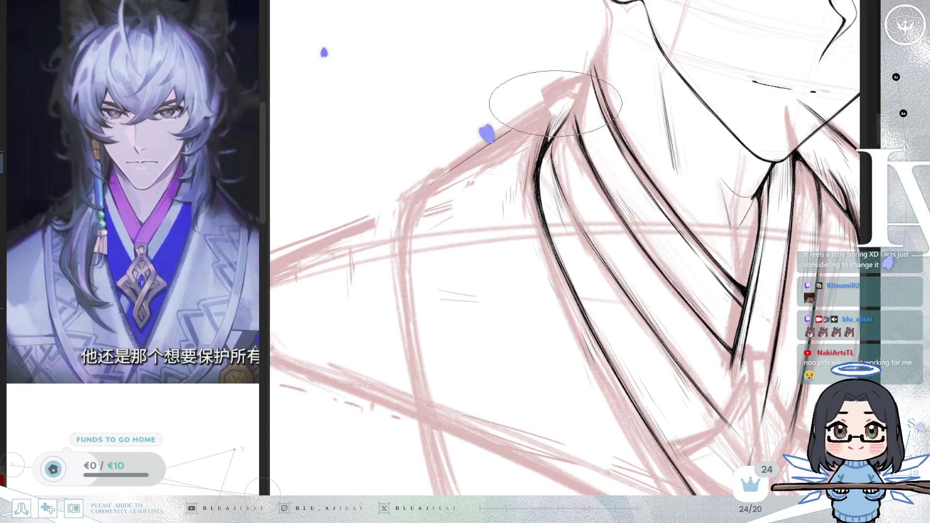
Ink a straight line along the left shoulder ending in a curved corner
left_click_drag(424, 188, 581, 80)
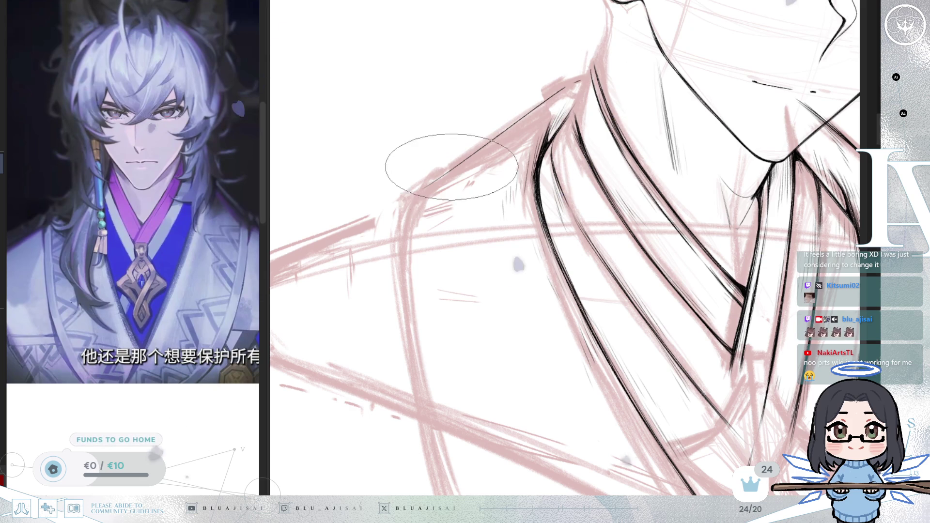
mouse_move(428, 184)
left_mouse_down()
mouse_move(412, 219)
mouse_move(411, 339)
left_mouse_up()
left_click_drag(425, 414, 452, 225)
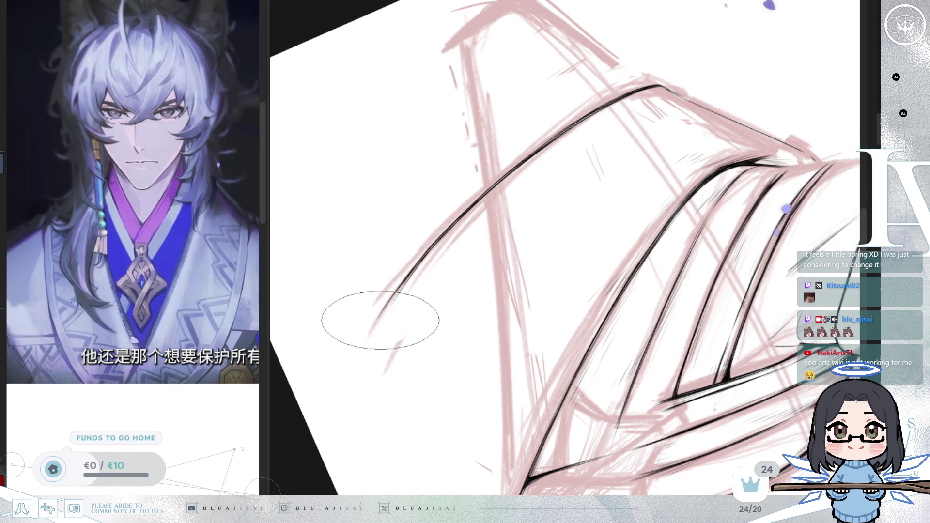
Rotate and pan the view around the shoulder and collar, then adjust the zoom
left_click_drag(380, 320, 579, 208)
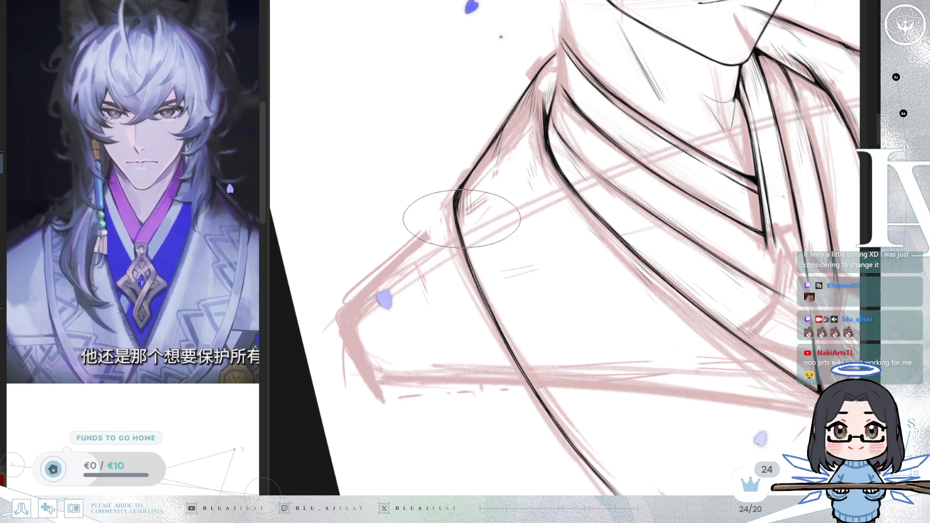
left_click_drag(470, 216, 425, 230)
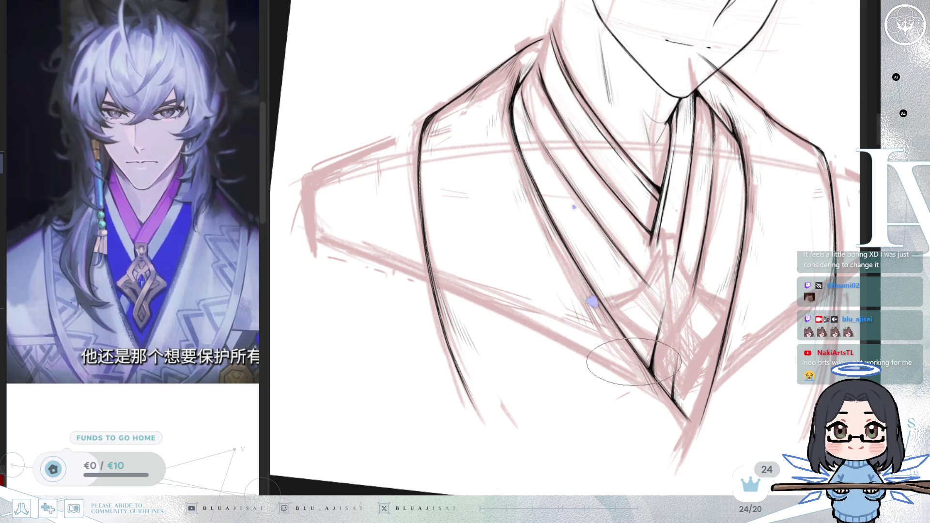
left_click_drag(749, 214, 755, 293)
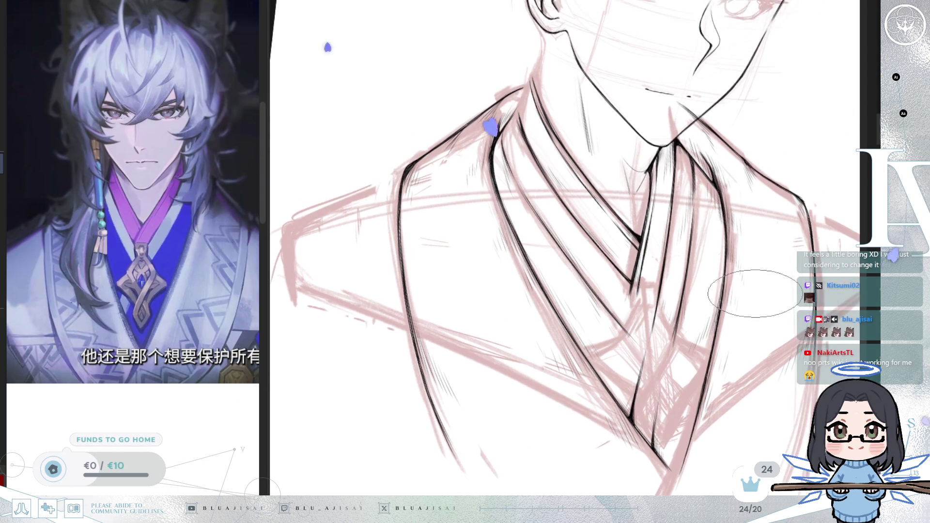
scroll(755, 294, "down", 2)
scroll(679, 339, "down", 2)
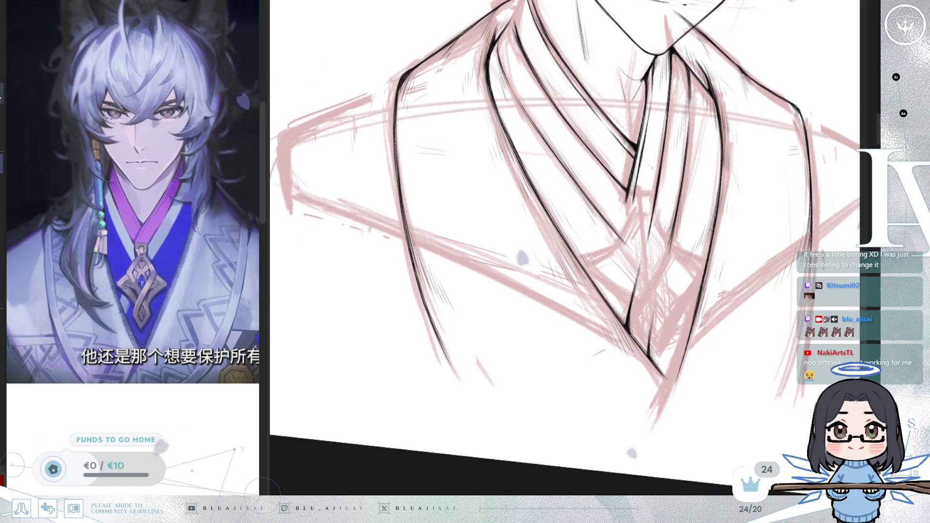
scroll(747, 194, "up", 1)
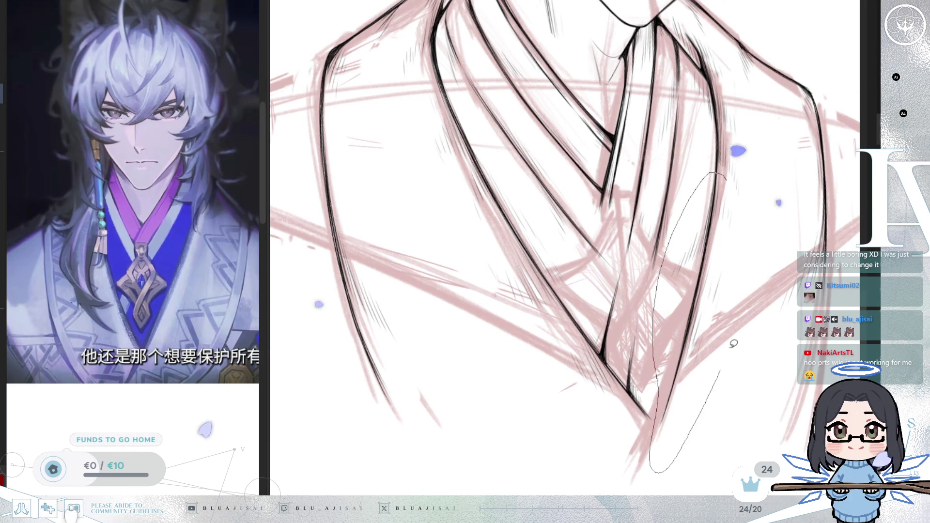
Lasso the lower collar strokes right of the tie and skew their bottom edge slightly left
left_click_drag(662, 395, 727, 179)
key("ctrl+t")
left_click_drag(683, 479, 670, 481)
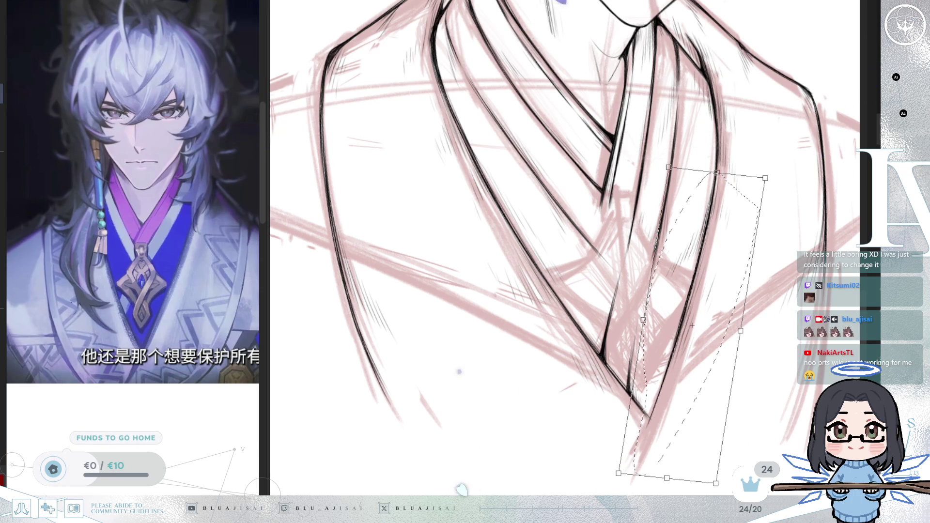
key("Return")
left_click_drag(722, 186, 678, 160)
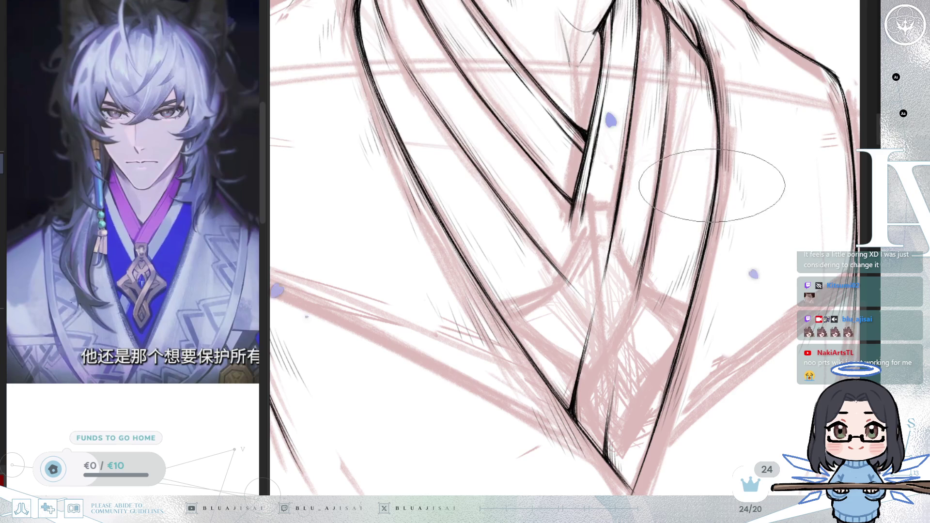
left_click_drag(717, 154, 824, 212)
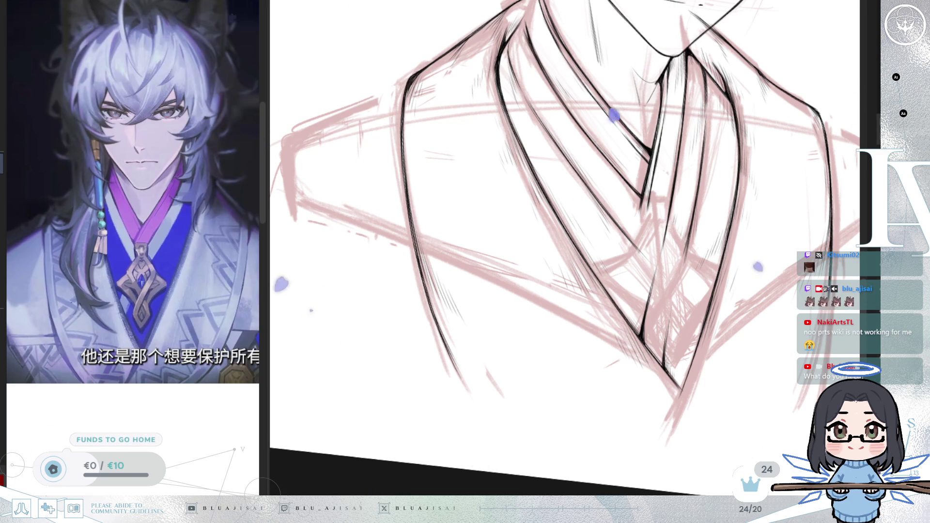
scroll(565, 242, "down", 1)
scroll(564, 242, "down", 2)
scroll(564, 242, "up", 2)
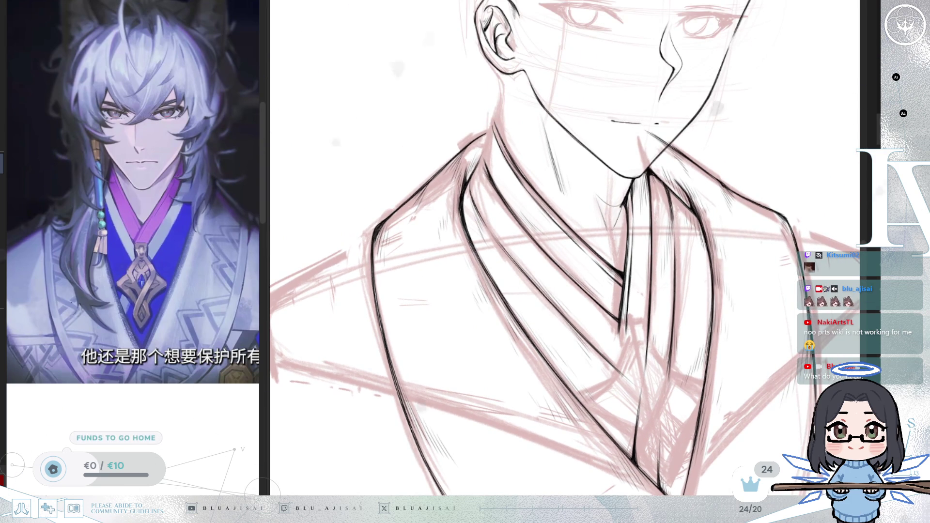
scroll(603, 203, "up", 2)
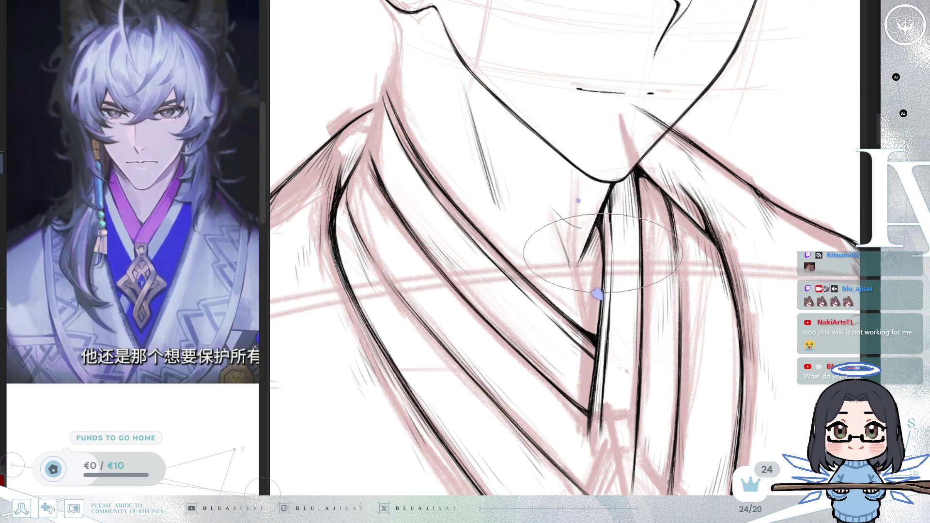
scroll(603, 253, "down", 2)
scroll(630, 262, "down", 2)
scroll(678, 271, "down", 2)
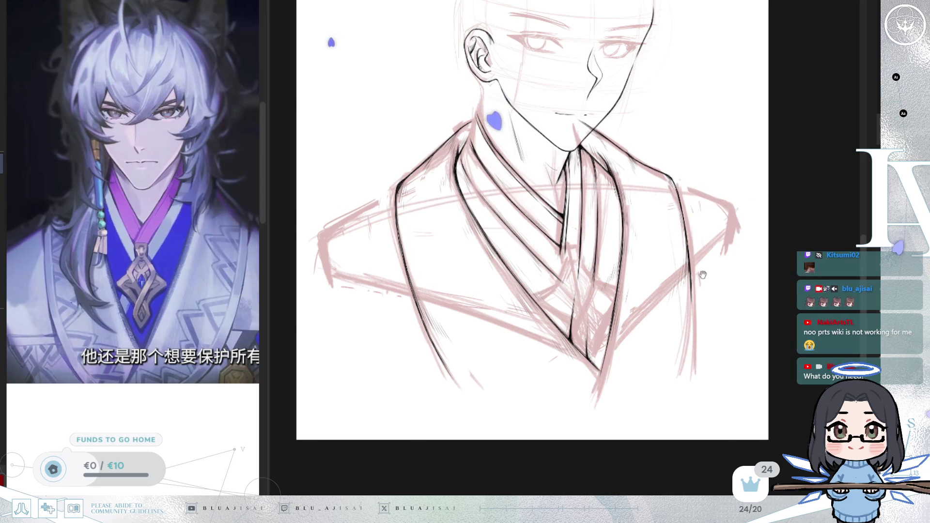
left_click_drag(703, 275, 675, 282)
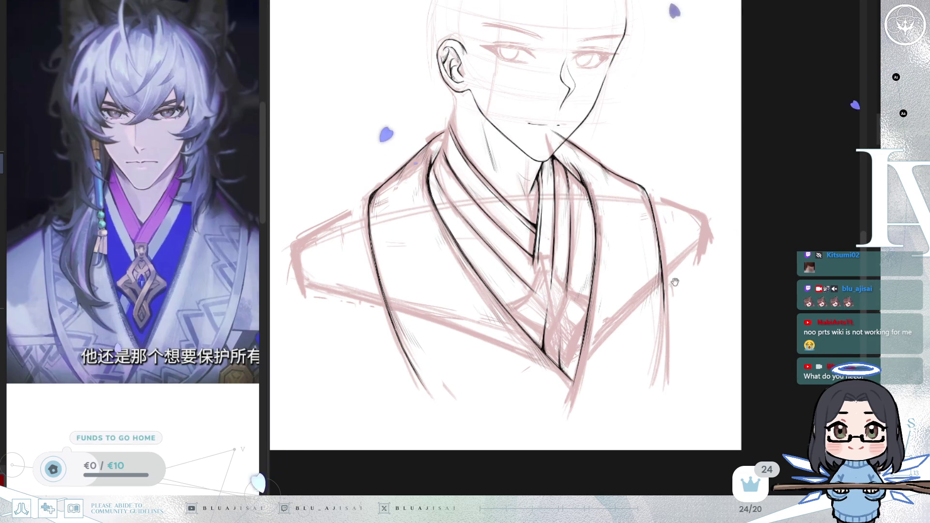
left_click_drag(694, 267, 680, 311)
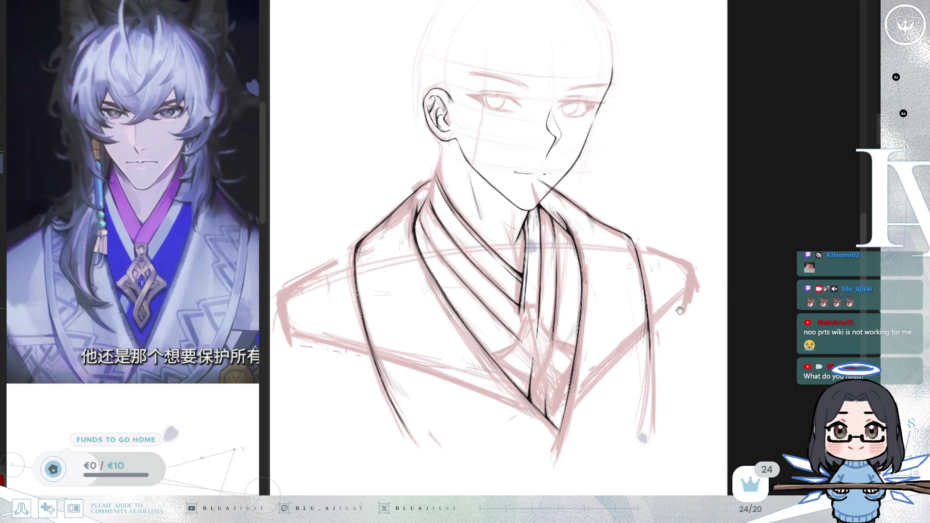
scroll(583, 185, "up", 2)
scroll(584, 184, "up", 1)
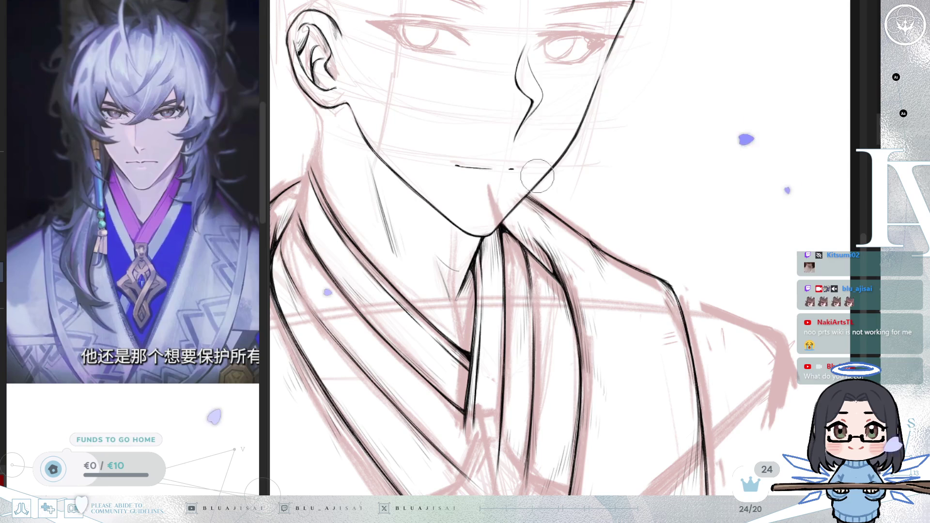
scroll(627, 103, "down", 1)
scroll(702, 129, "down", 1)
scroll(727, 232, "down", 1)
scroll(729, 227, "down", 1)
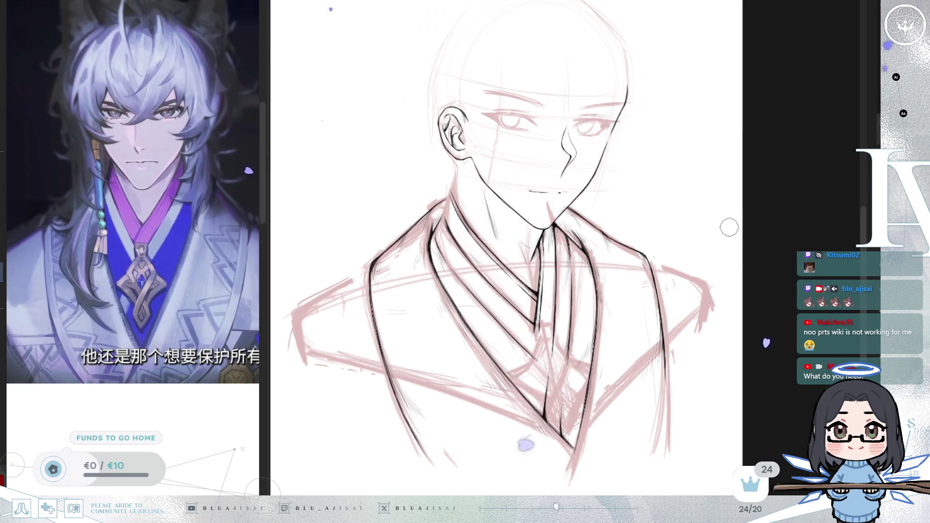
scroll(727, 230, "down", 1)
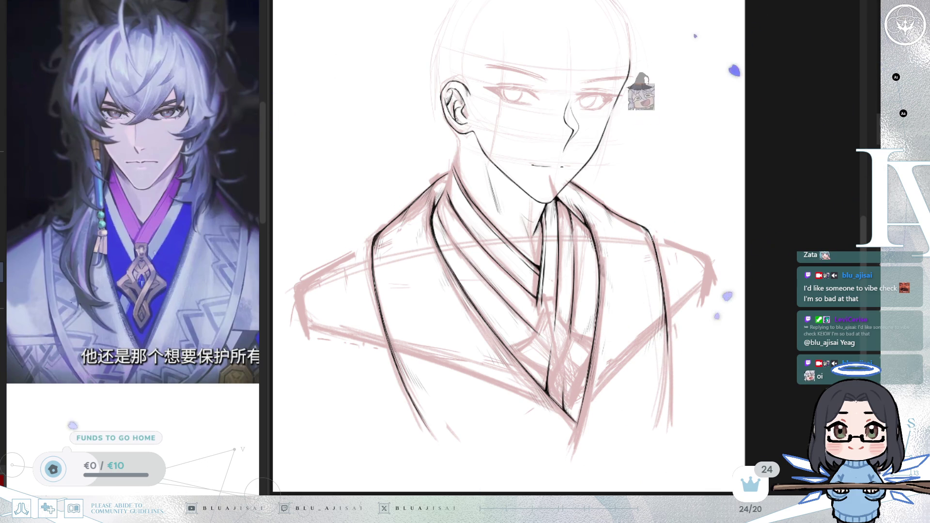
scroll(639, 295, "up", 3)
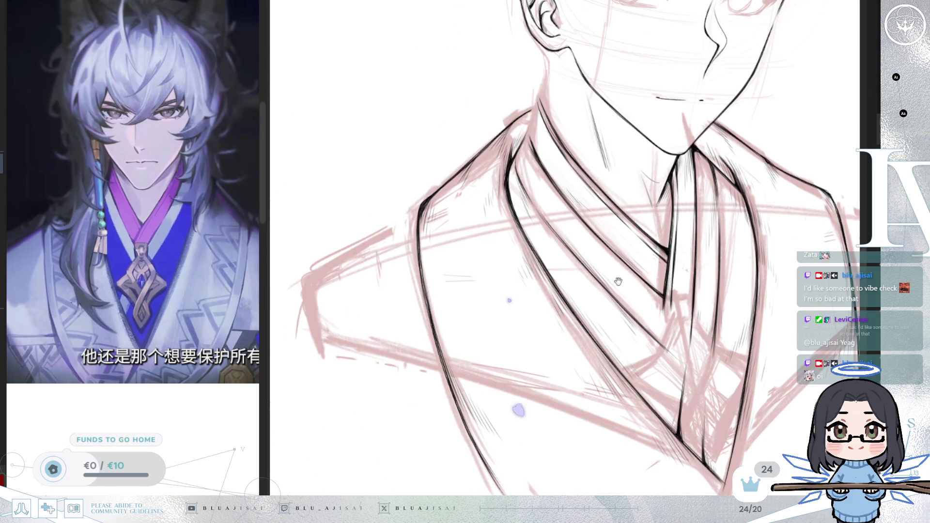
Ink a thin line down the left shoulder, redrawing it to reach lower down the robe
left_click_drag(618, 282, 652, 278)
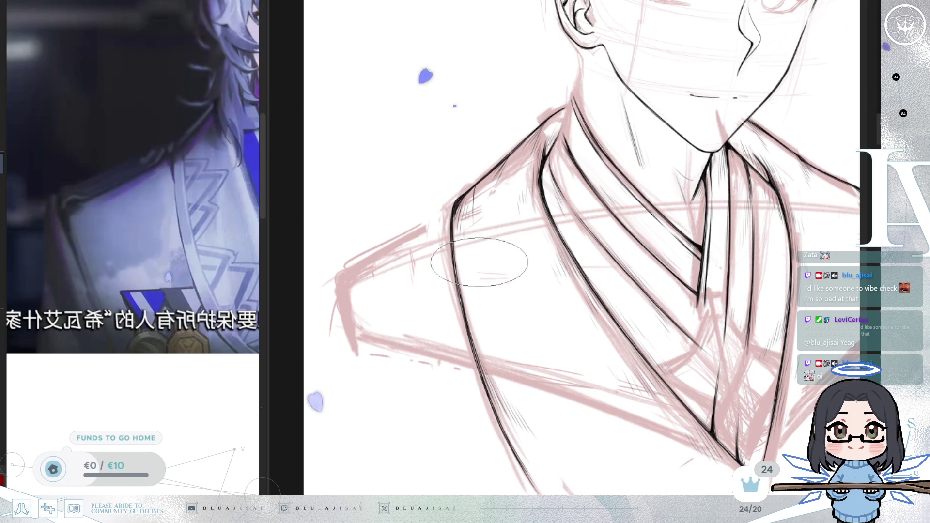
left_click_drag(472, 216, 510, 373)
left_click_drag(474, 223, 504, 358)
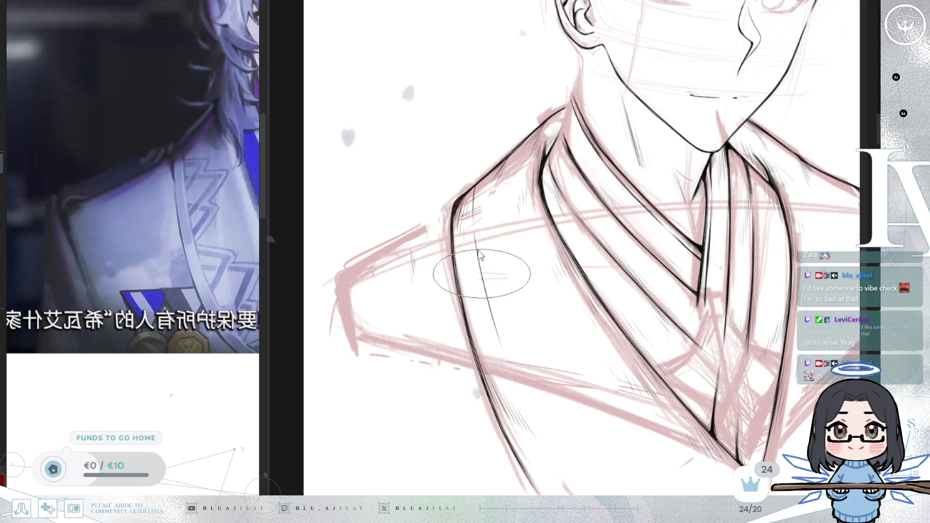
left_click_drag(475, 228, 524, 405)
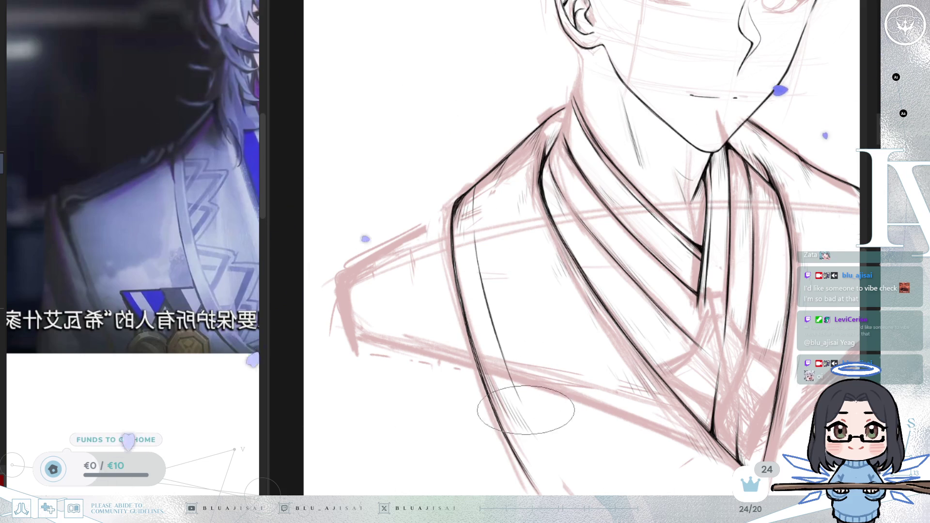
left_click_drag(474, 228, 523, 416)
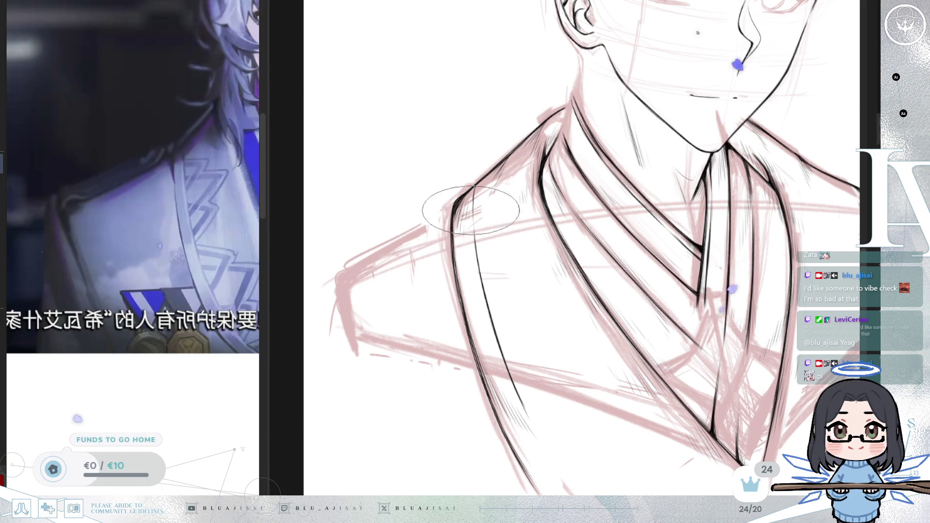
Add fine hatching beside the shoulder's dark outline, then pan toward the shoulder's outer edge
scroll(471, 211, "up", 2)
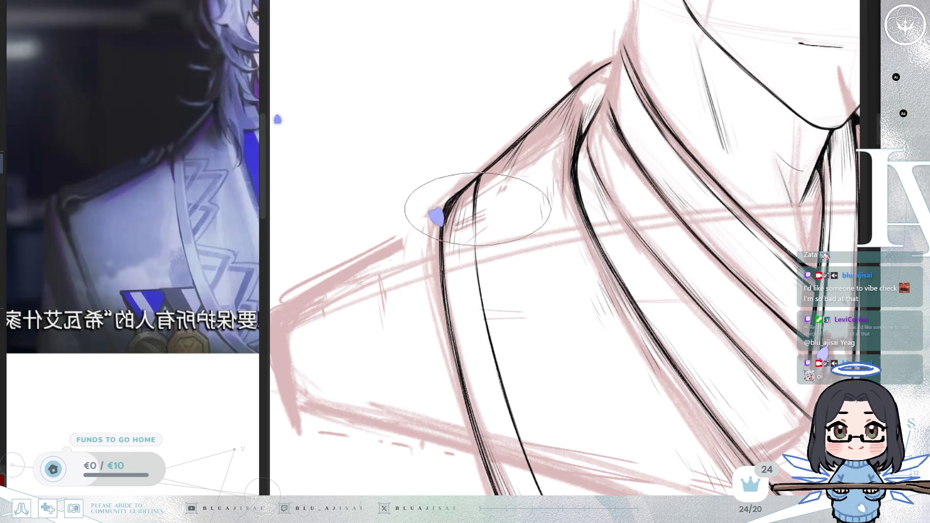
scroll(480, 213, "down", 2)
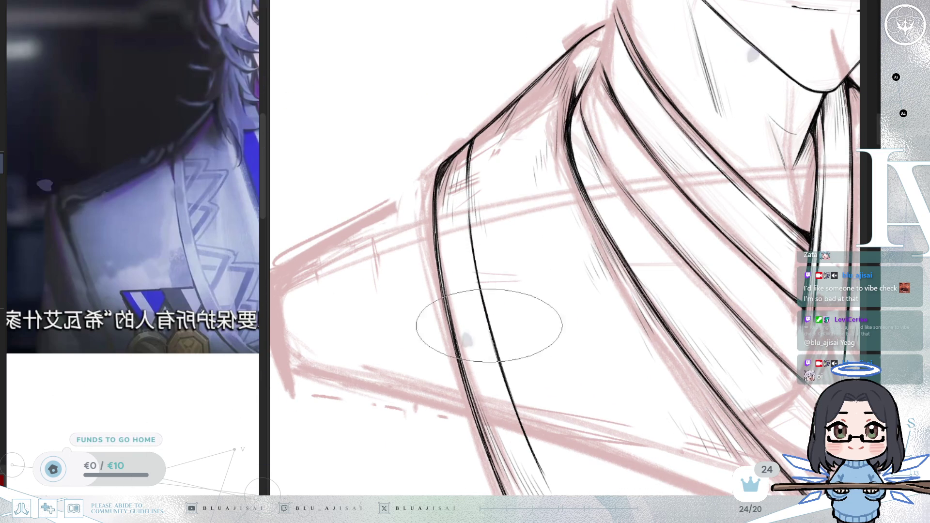
left_click_drag(488, 333, 519, 374)
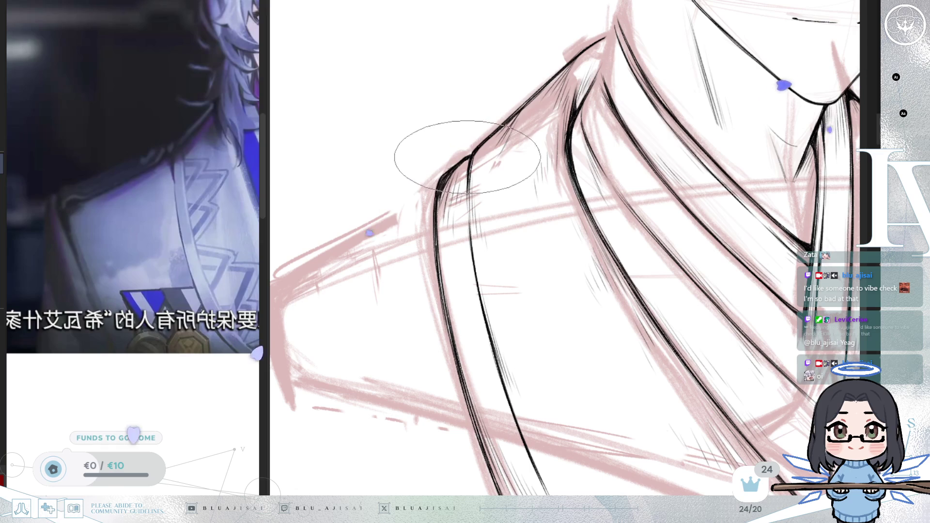
scroll(590, 198, "up", 1)
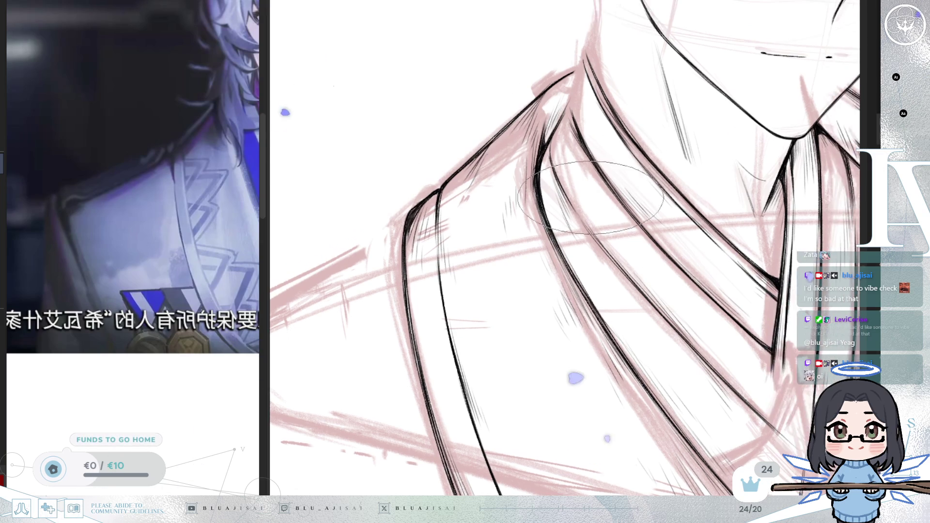
left_click_drag(462, 285, 472, 169)
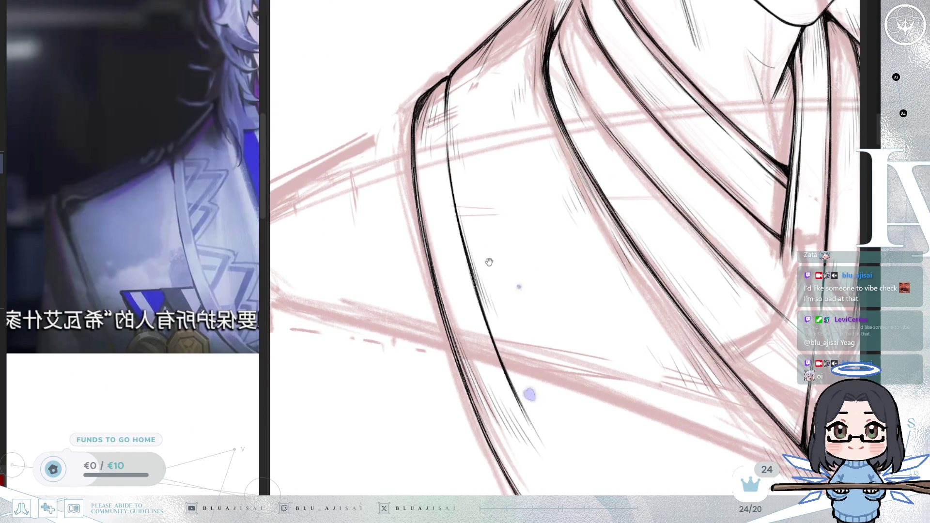
left_click_drag(490, 263, 504, 168)
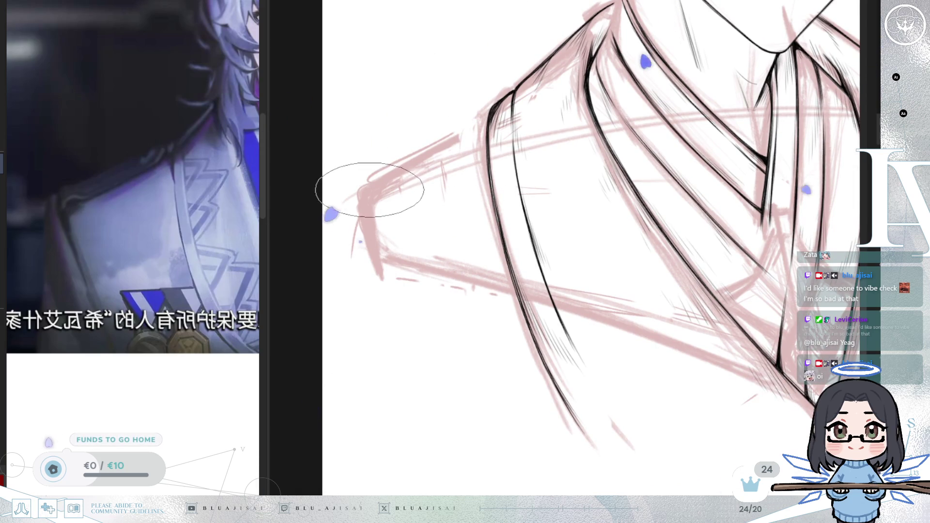
Ink the upper edge of the left shoulder and join its corner to the diagonal line
left_click_drag(380, 143, 411, 162)
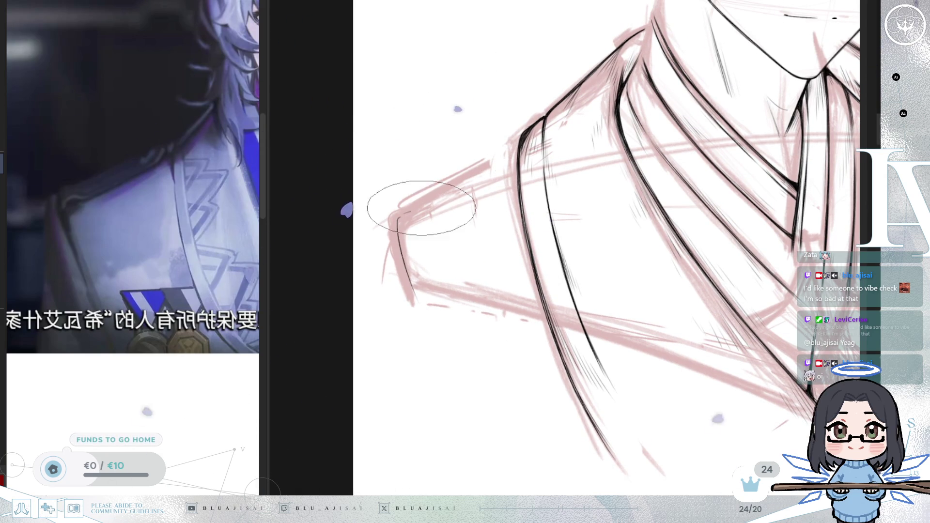
left_click_drag(509, 156, 443, 196)
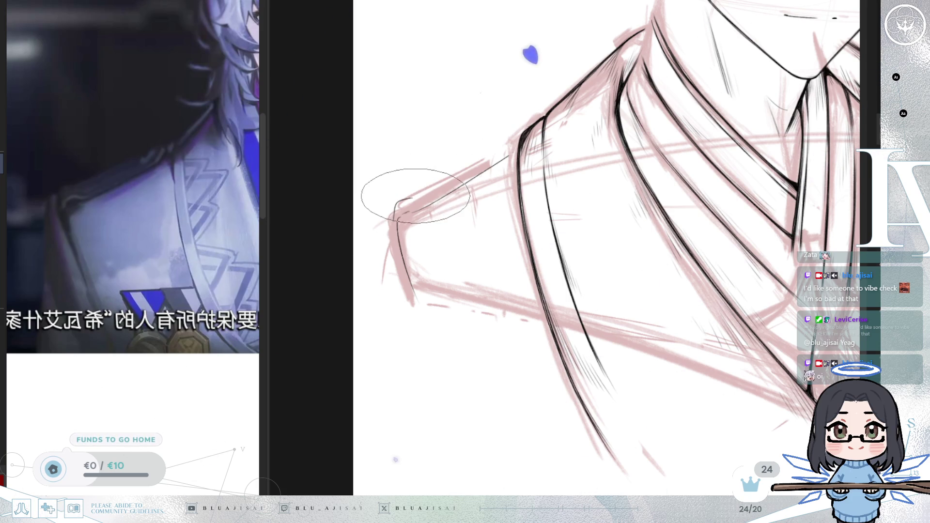
left_click_drag(488, 150, 421, 208)
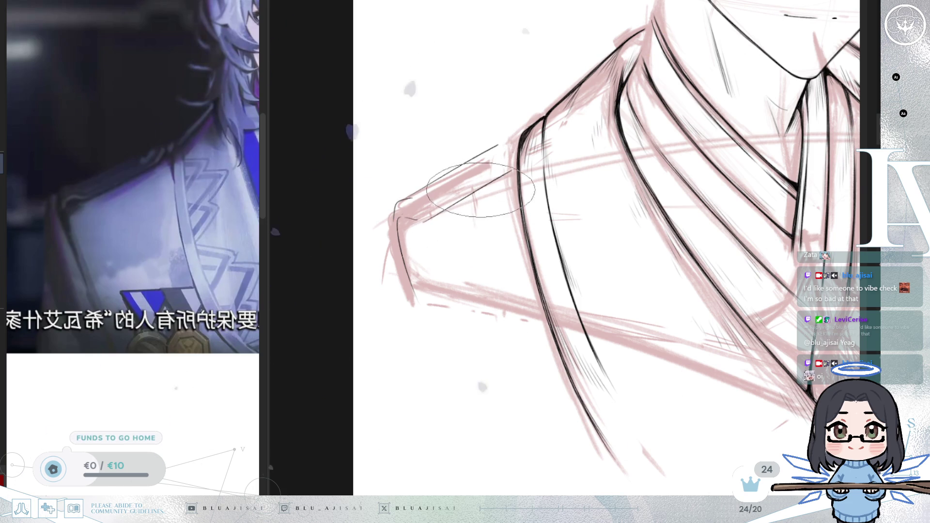
mouse_move(513, 171)
left_mouse_down()
mouse_move(425, 218)
mouse_move(502, 142)
left_mouse_up()
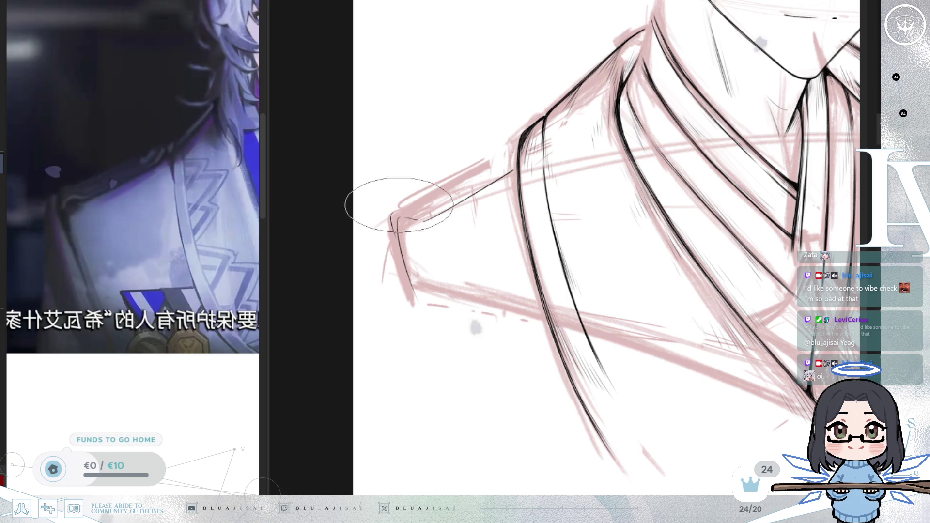
mouse_move(398, 206)
left_mouse_down()
mouse_move(459, 201)
mouse_move(499, 152)
left_mouse_up()
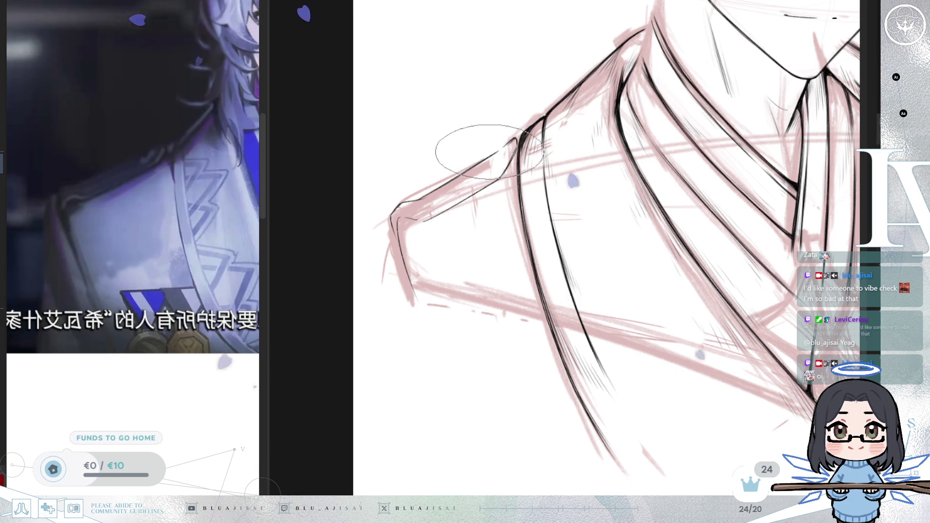
Erase a stray bit of the shoulder line and ink the sleeve edge down from the corner
mouse_move(489, 156)
left_mouse_down()
mouse_move(501, 148)
mouse_move(482, 163)
left_mouse_up()
key("p")
key("e")
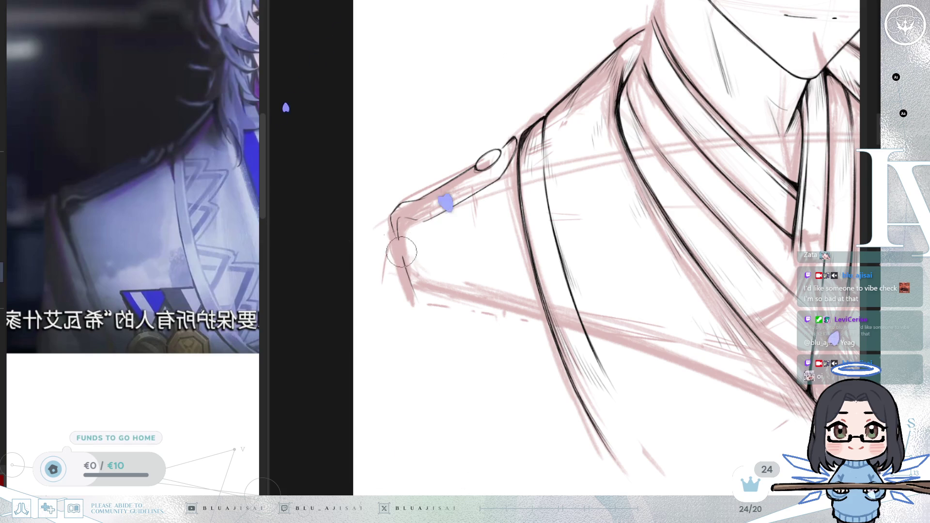
left_click_drag(396, 219, 428, 307)
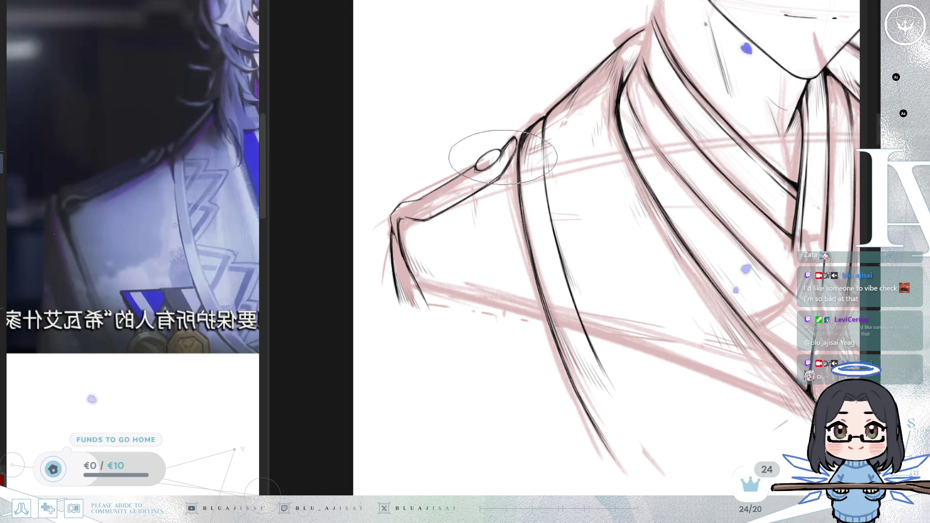
Zoom in and rotate the canvas view slightly around the shoulder
scroll(503, 157, "up", 3)
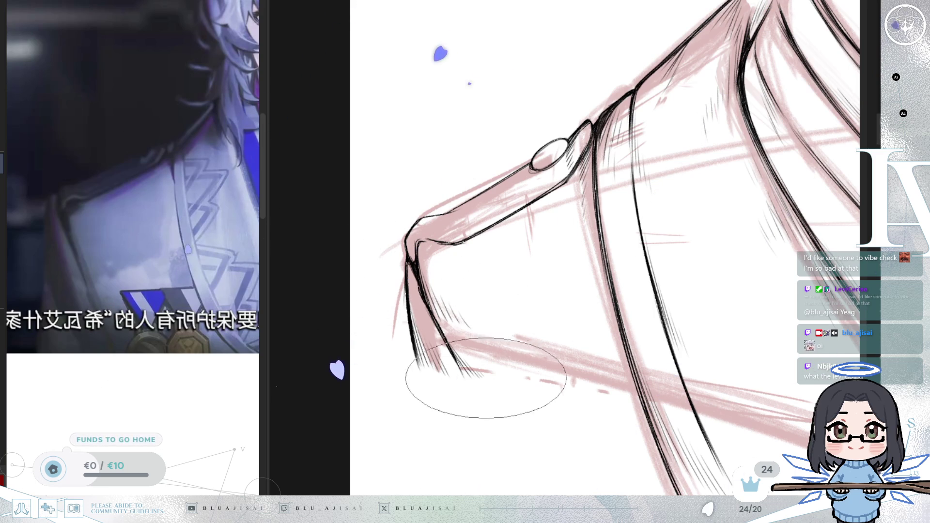
left_click_drag(468, 205, 418, 257)
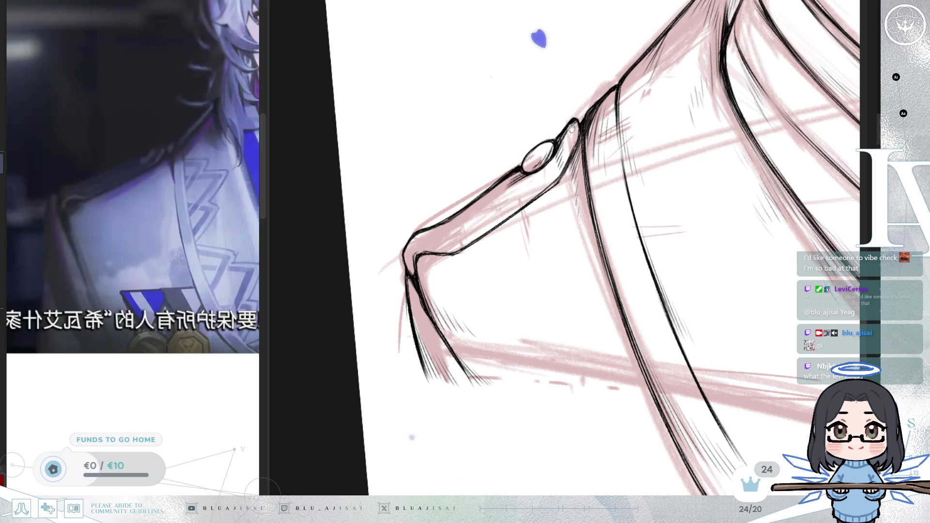
Pan across the shoulder area and mirror the canvas view to check proportions
left_click_drag(572, 128, 555, 154)
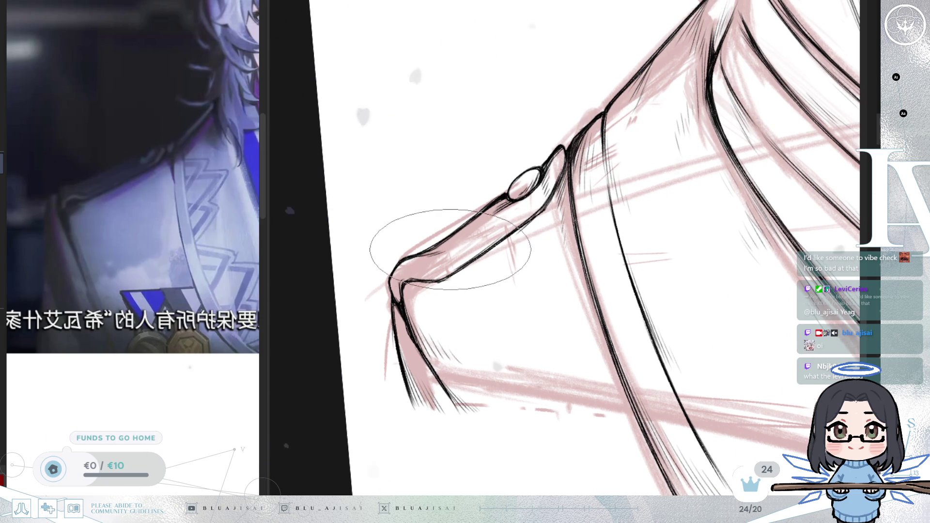
key("h")
mouse_move(757, 150)
left_mouse_down()
mouse_move(757, 160)
mouse_move(649, 187)
left_mouse_up()
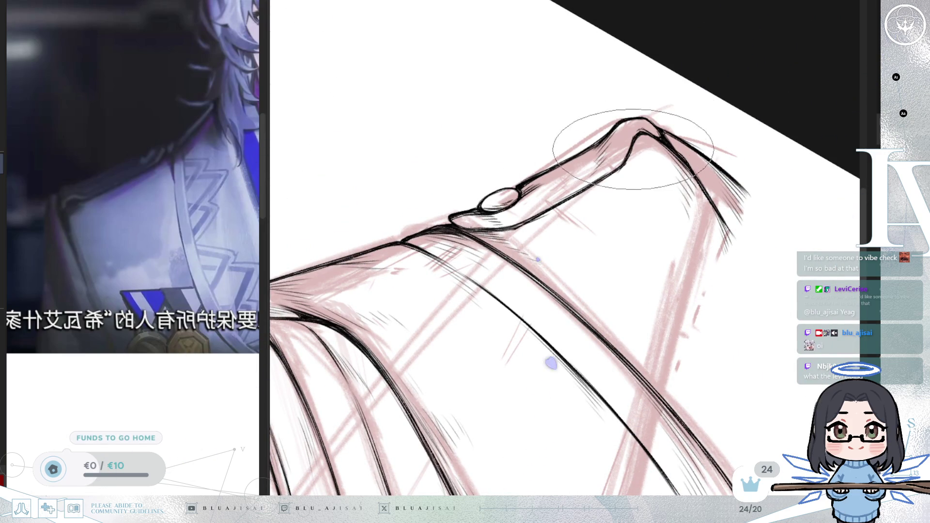
left_click_drag(594, 184, 868, 100)
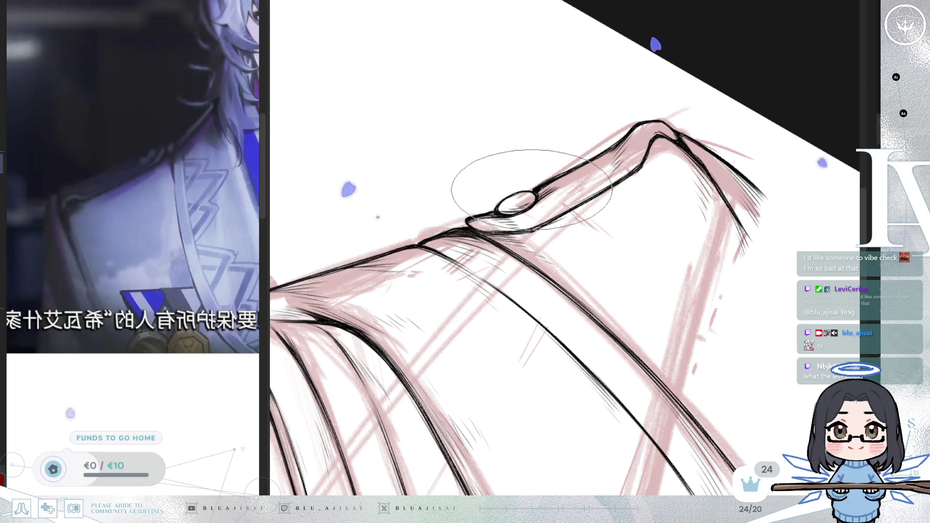
mouse_move(534, 187)
left_mouse_down()
mouse_move(543, 193)
mouse_move(504, 201)
left_mouse_up()
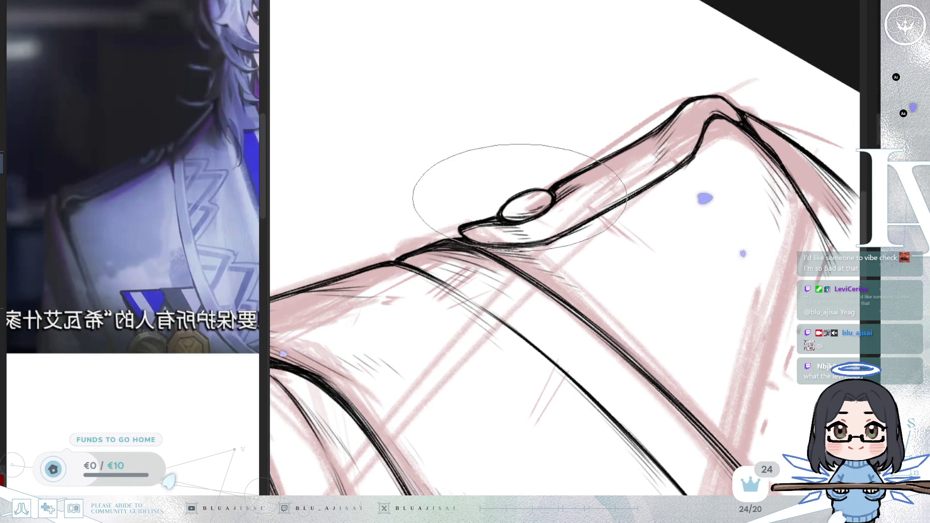
mouse_move(509, 176)
left_mouse_down()
mouse_move(671, 154)
mouse_move(630, 160)
left_mouse_up()
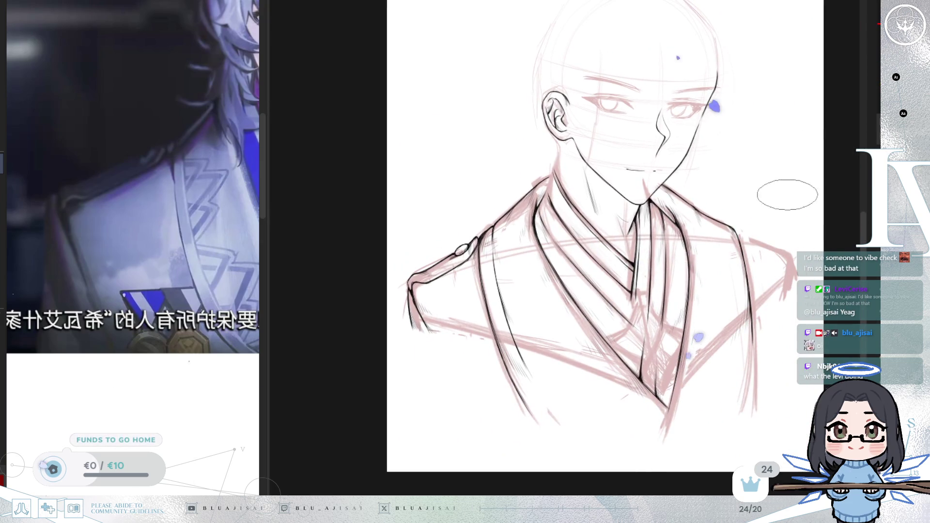
left_click_drag(779, 218, 371, 47)
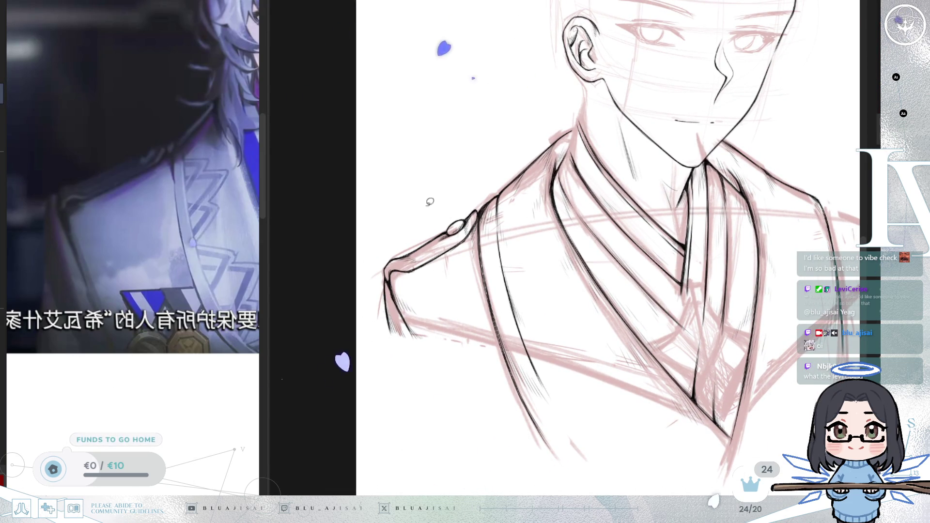
Lasso-select the inked left shoulder and zoom in on it
left_click_drag(375, 250, 409, 352)
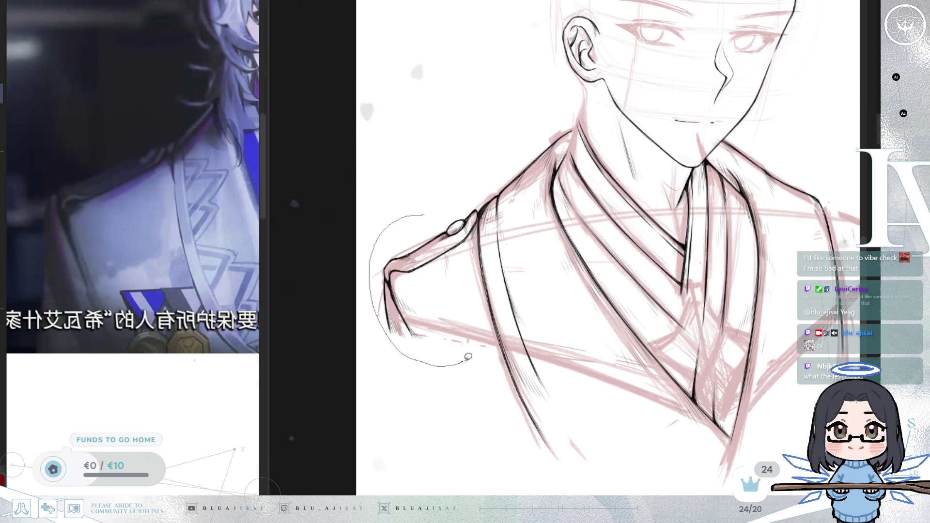
left_click_drag(476, 263, 466, 223)
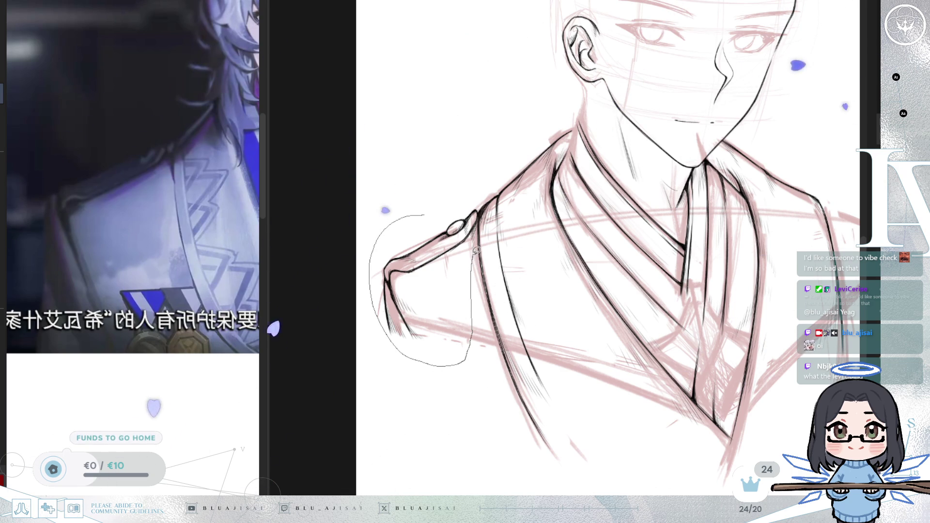
key("ctrl+d")
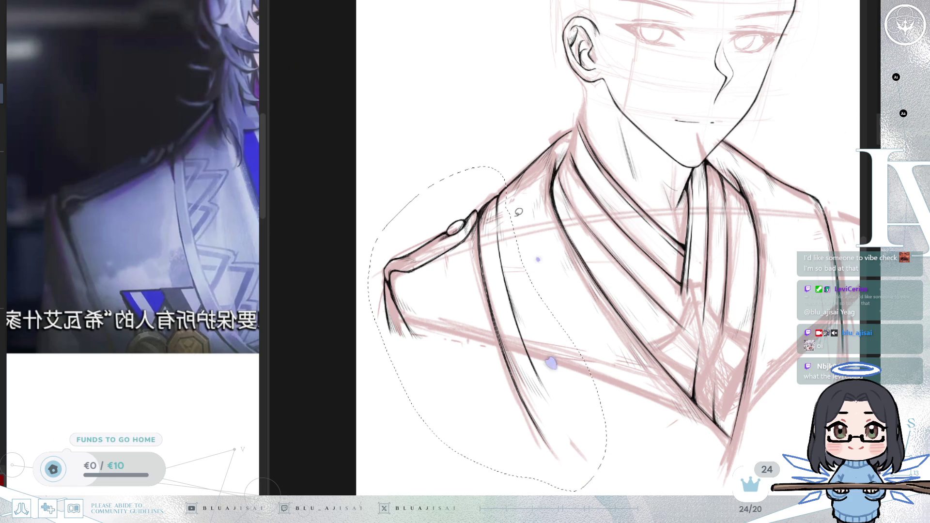
scroll(551, 363, "up", 2)
Free-transform the shoulder, stretching it outward and upward, and apply it
key("ctrl+t")
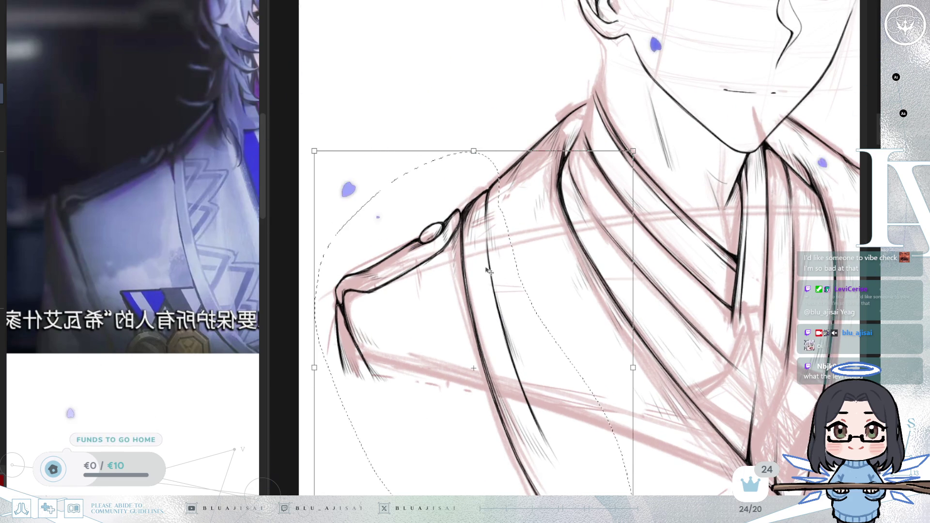
left_click_drag(634, 369, 676, 332)
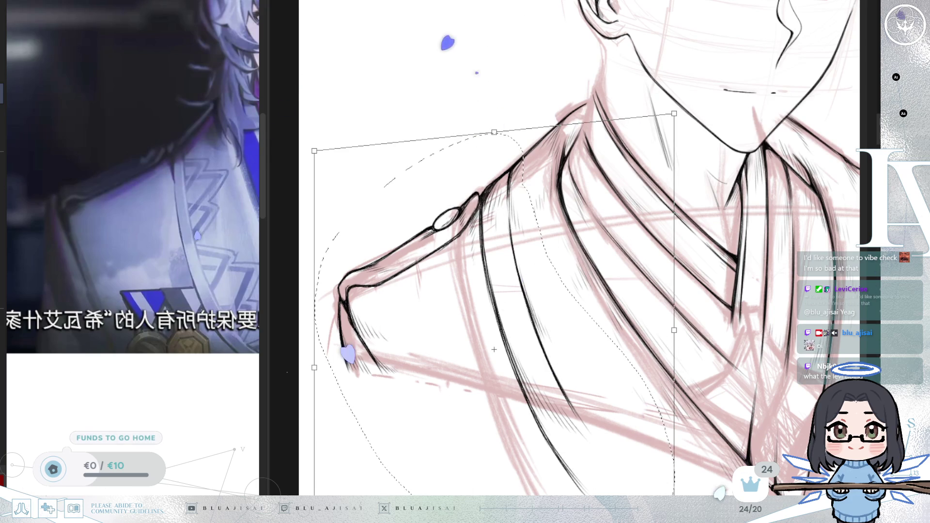
key("Return")
scroll(737, 291, "down", 5)
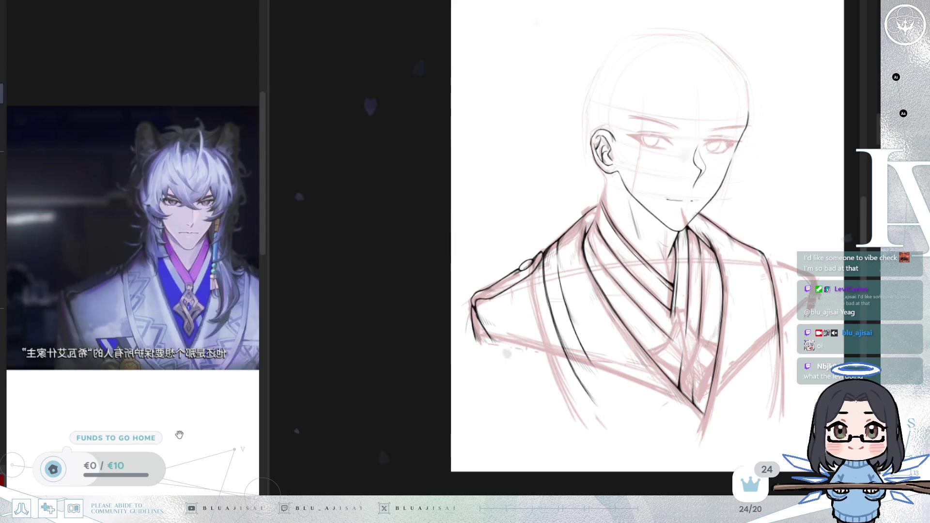
Flip the view to check the drawing, then zoom in on the left shoulder and collar
key("ctrl+t")
key("h")
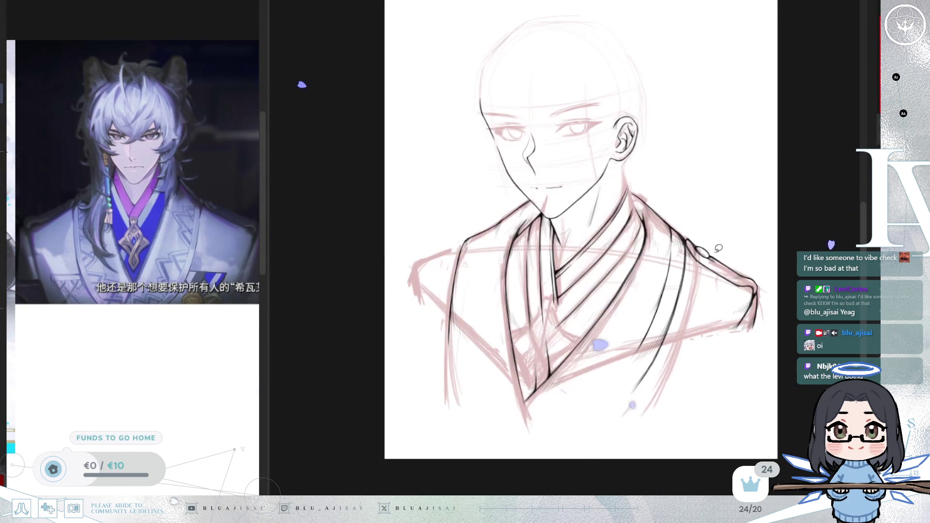
key("h")
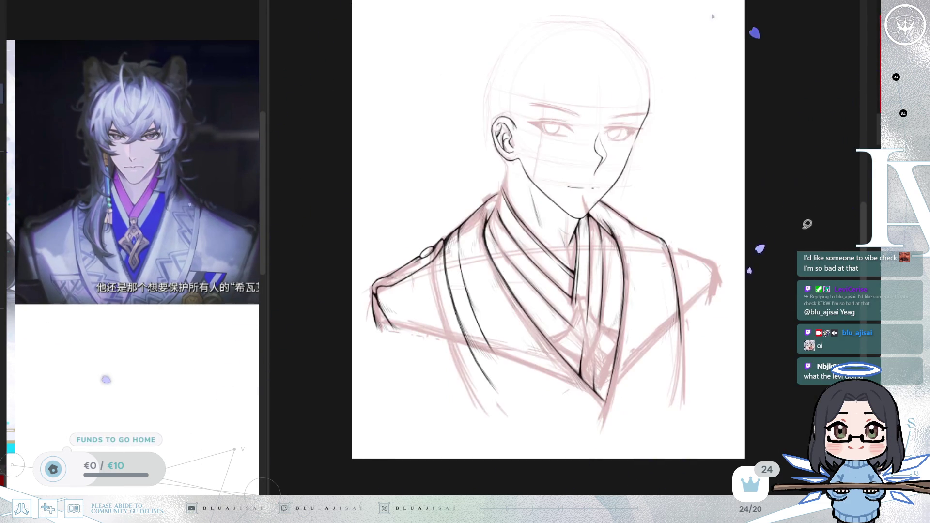
scroll(573, 239, "up", 2)
scroll(574, 239, "up", 2)
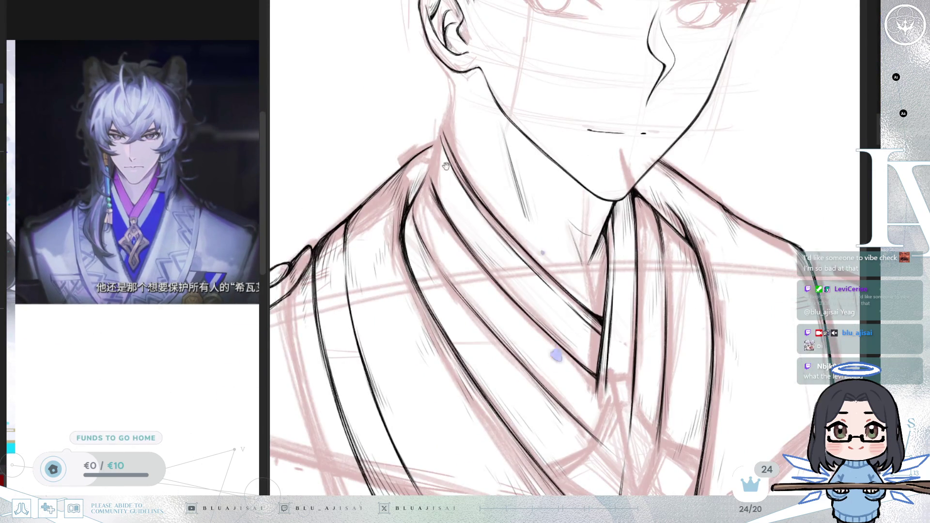
left_click_drag(446, 167, 515, 154)
scroll(514, 153, "up", 2)
Enlarge the brush, frame the bust, and begin a lasso around the left shoulder
key("bracketright")
key("bracketright")
key("bracketright")
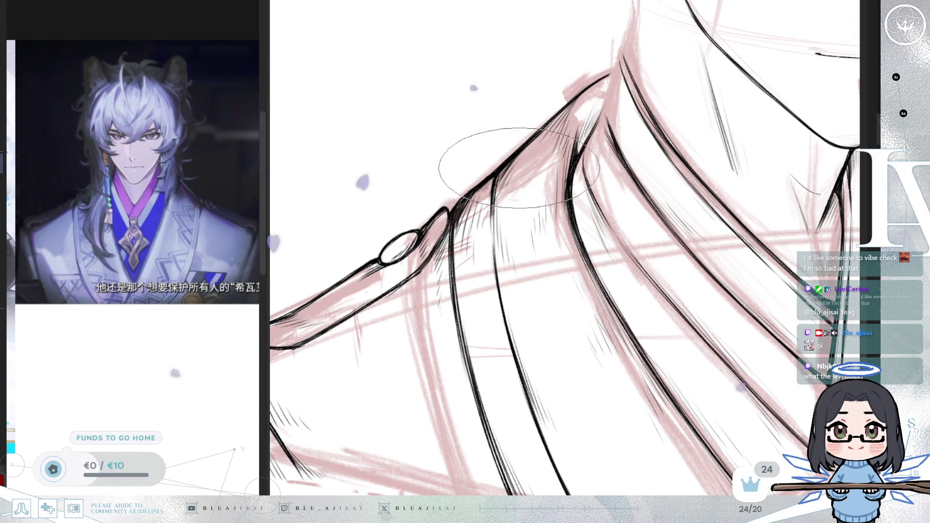
scroll(519, 168, "down", 3)
scroll(613, 175, "down", 1)
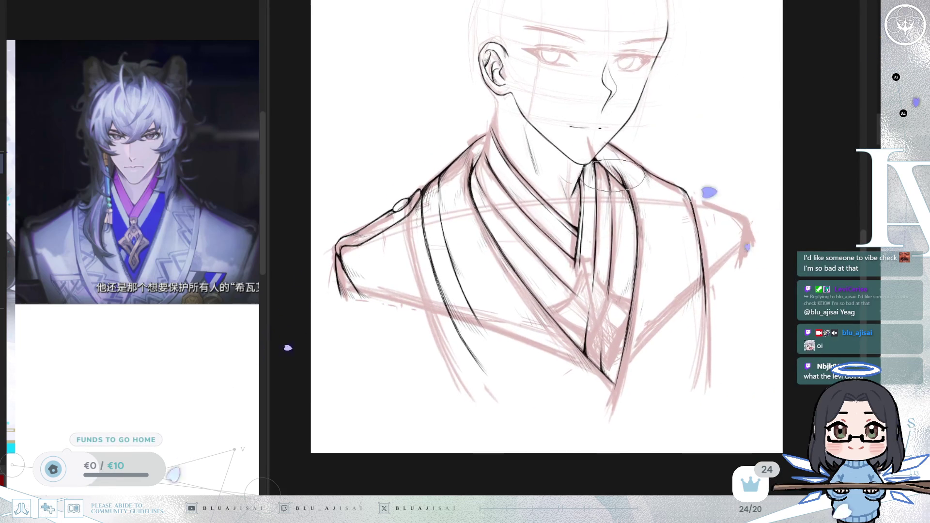
left_click_drag(718, 162, 713, 163)
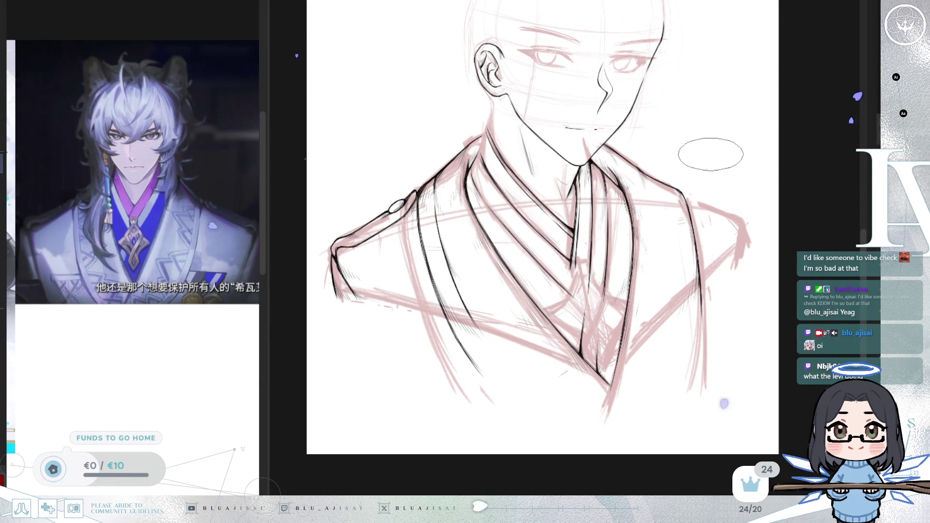
scroll(709, 154, "up", 1)
scroll(709, 155, "down", 1)
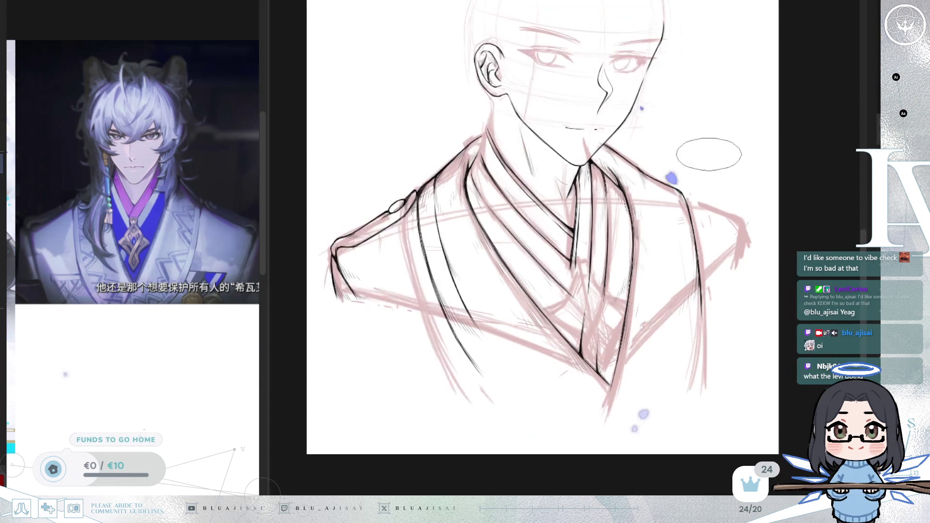
scroll(490, 125, "up", 2)
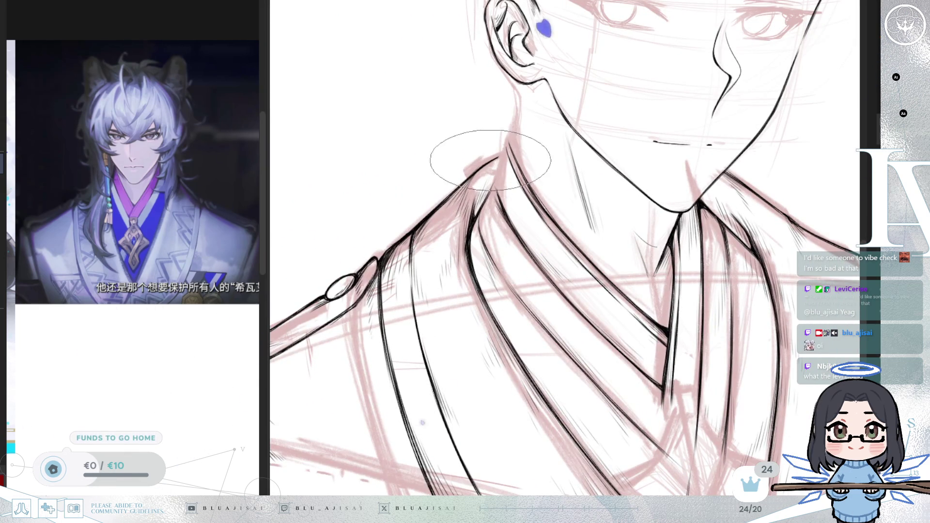
scroll(485, 155, "down", 2)
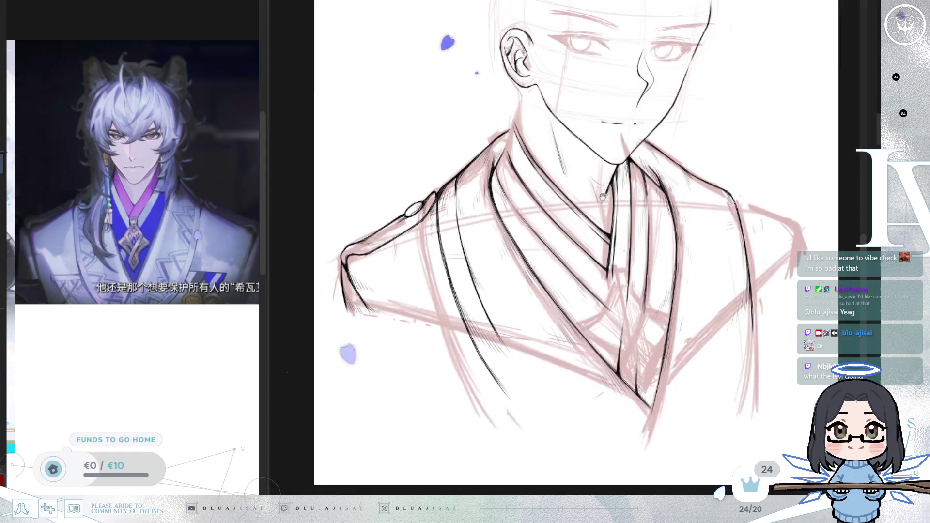
scroll(603, 196, "down", 1)
left_click_drag(603, 196, 629, 118)
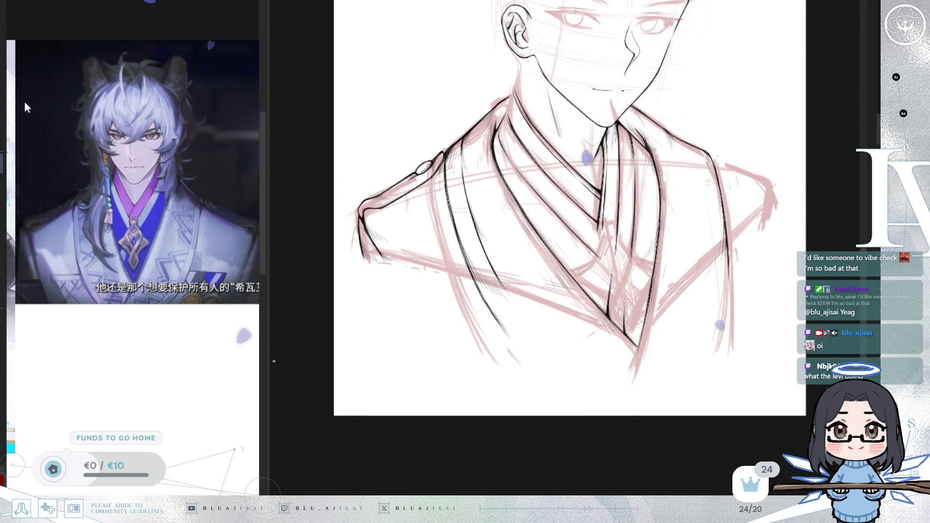
scroll(489, 146, "up", 1)
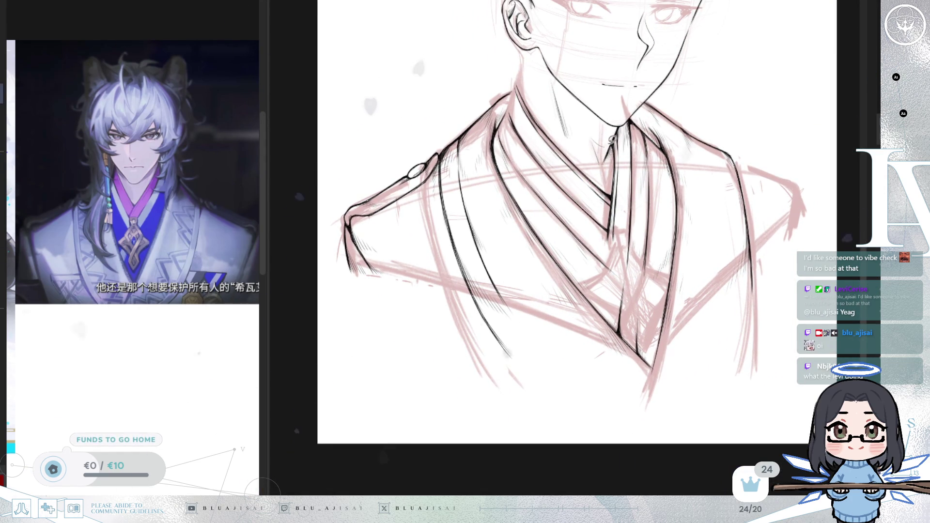
scroll(467, 198, "up", 2)
mouse_move(434, 201)
left_mouse_down()
mouse_move(515, 350)
mouse_move(519, 237)
left_mouse_up()
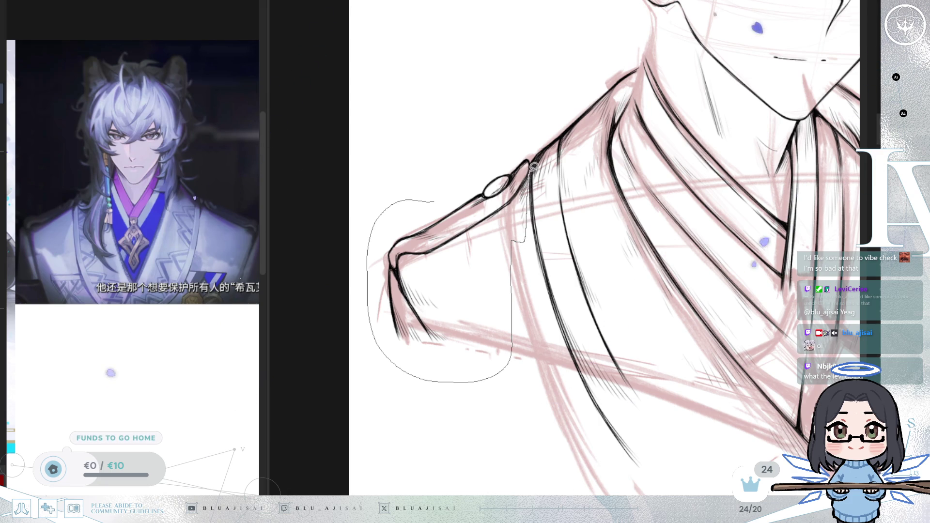
Copy the lasso-selected left shoulder lines and paste a duplicate
left_click_drag(533, 166, 519, 151)
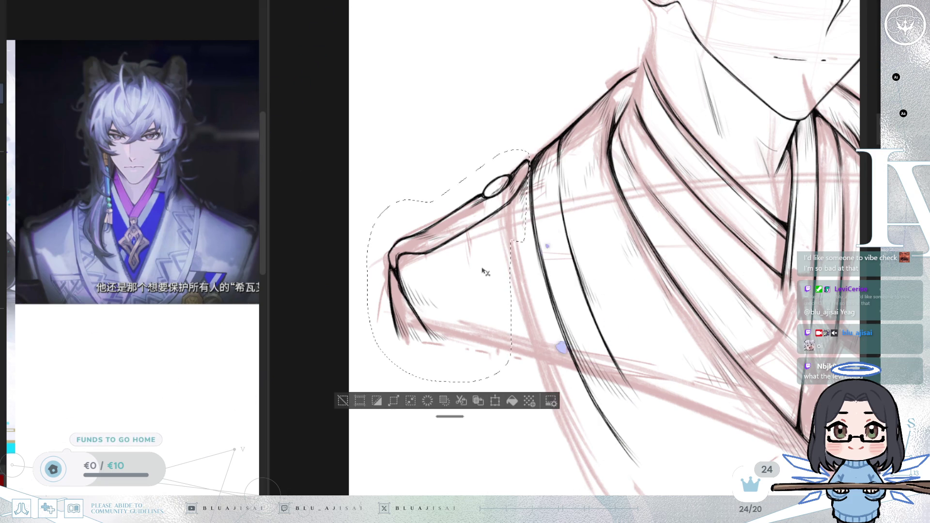
left_click(347, 400)
key("ctrl+0")
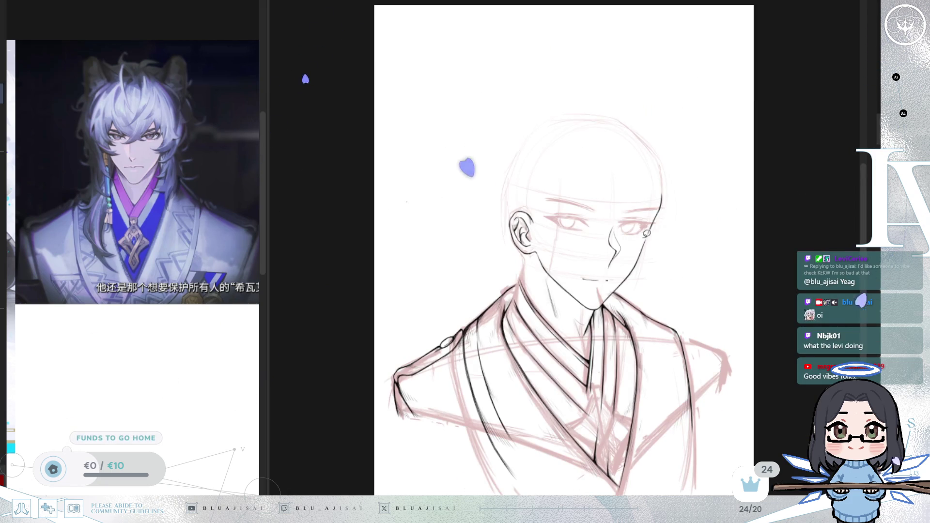
key("ctrl+v")
Mirror the pasted shoulder lines and place them on the right shoulder
key("ctrl+t")
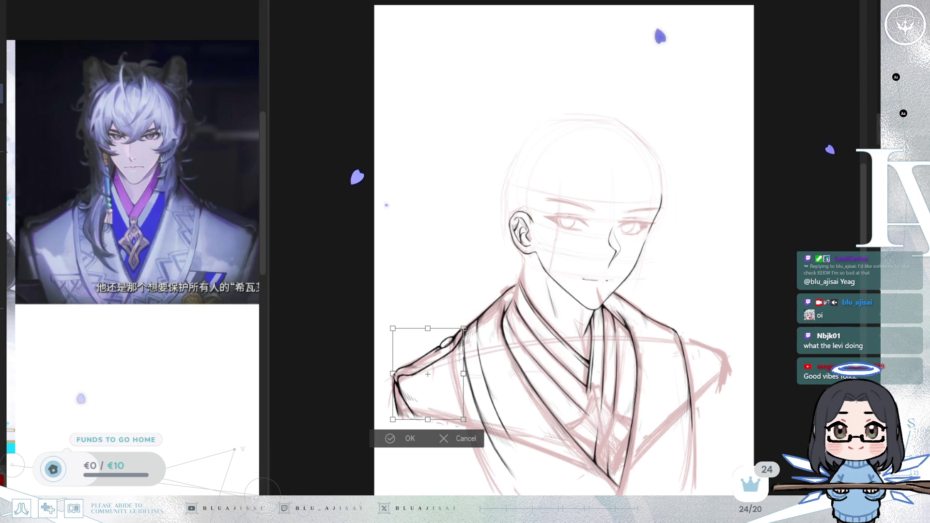
scroll(436, 339, "up", 3)
scroll(436, 339, "up", 2)
left_click_drag(383, 262, 766, 261)
key("Return")
mouse_move(608, 341)
left_mouse_down()
mouse_move(540, 386)
mouse_move(446, 387)
left_mouse_up()
Rotate, skew and stretch the right shoulder copy to fit, checking with a flipped view
key("ctrl+t")
mouse_move(640, 271)
left_mouse_down()
mouse_move(649, 247)
mouse_move(679, 257)
mouse_move(661, 267)
left_mouse_up()
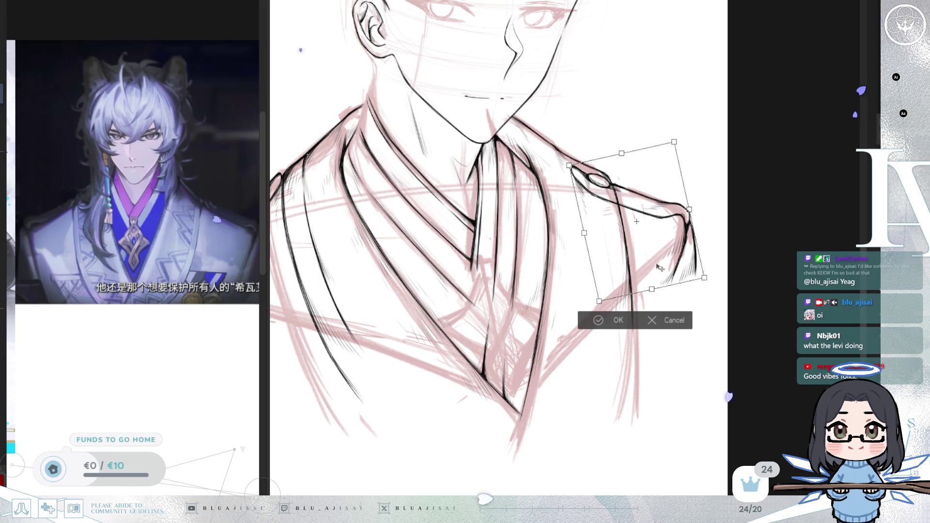
key("h")
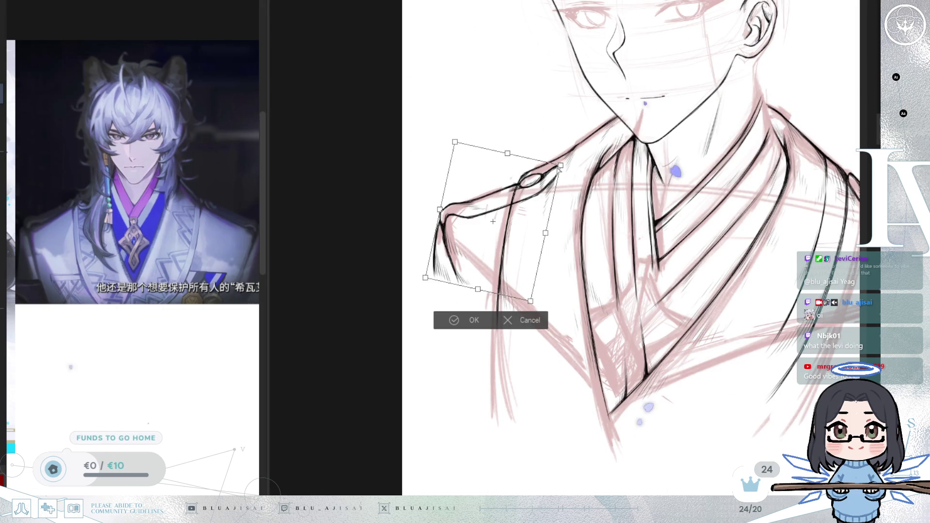
left_click_drag(510, 157, 556, 164)
left_click_drag(425, 277, 424, 288)
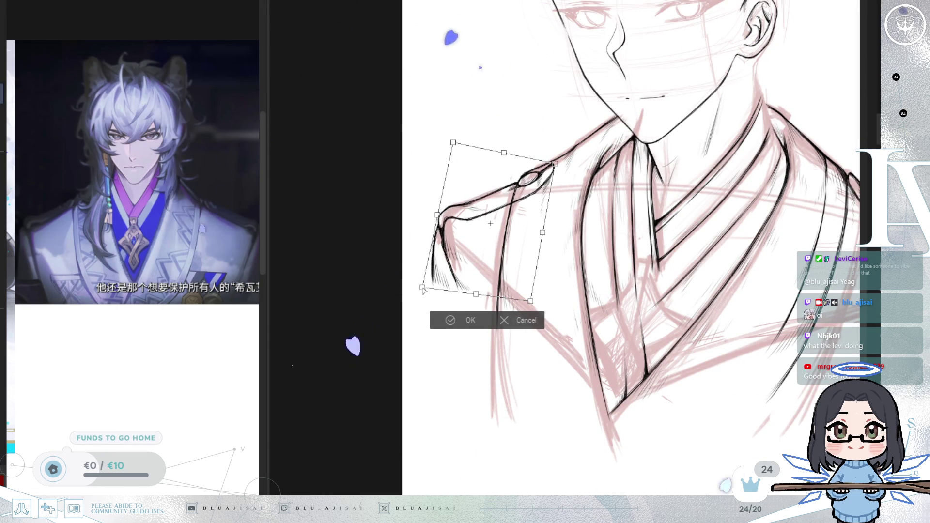
left_click_drag(543, 233, 580, 321)
key("Return")
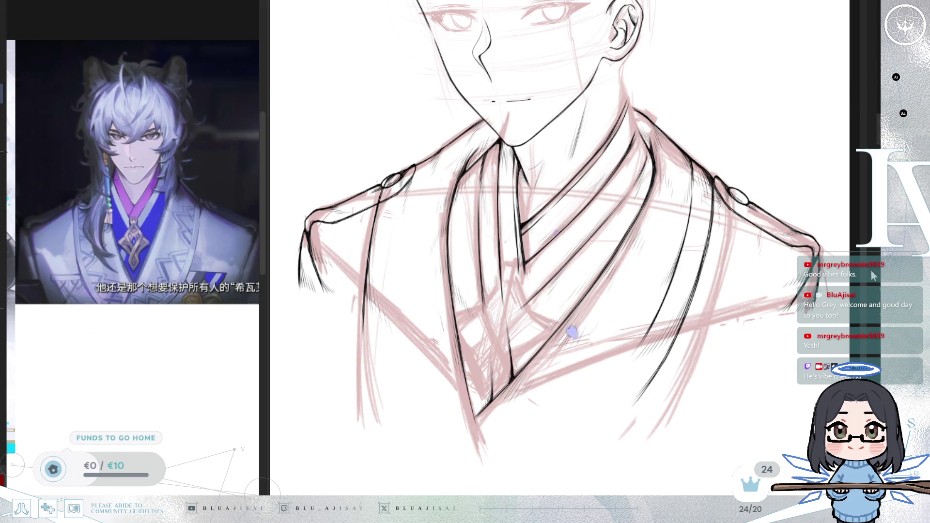
Draw a sleeve line down from the left shoulder's epaulette
scroll(524, 112, "up", 2)
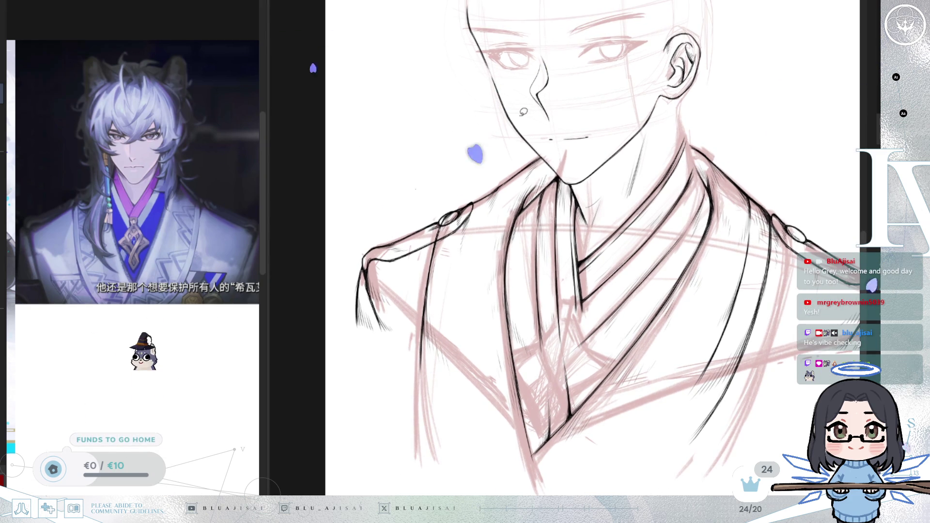
scroll(756, 227, "down", 2)
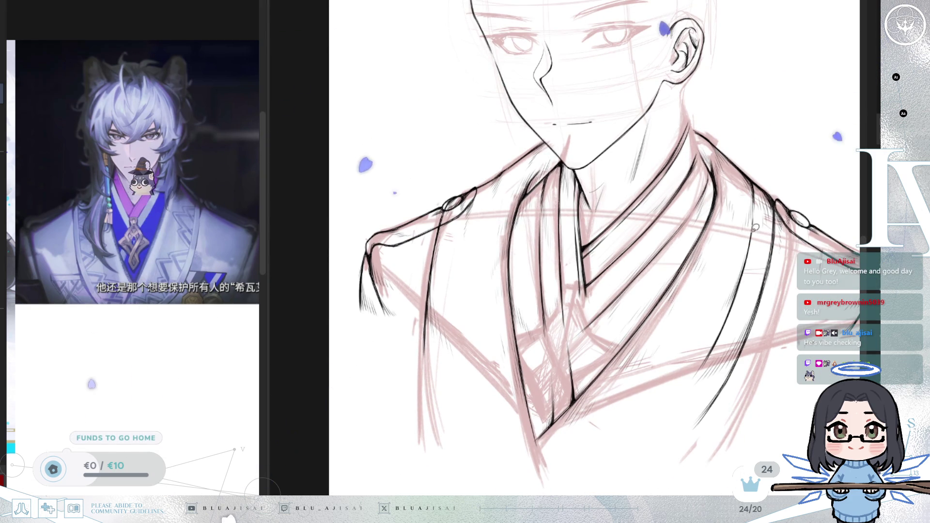
scroll(630, 204, "up", 2)
scroll(506, 176, "down", 1)
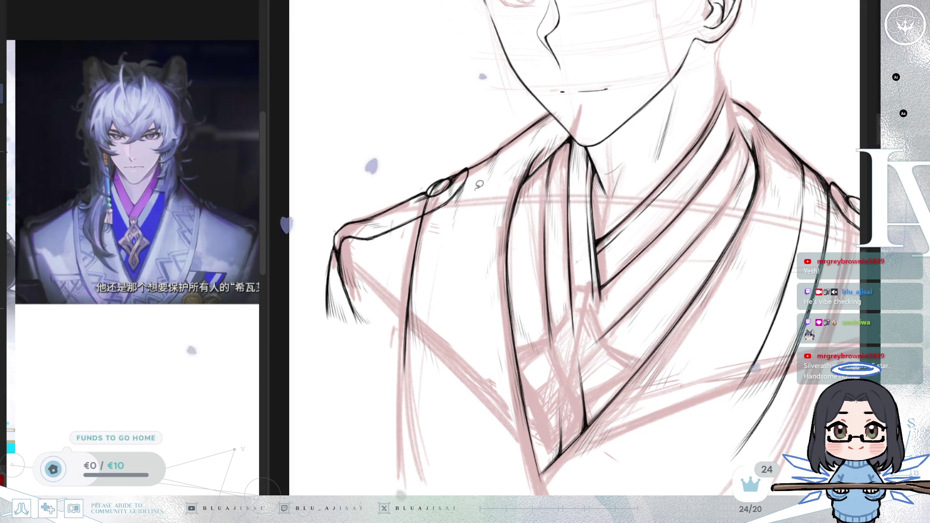
mouse_move(476, 190)
left_mouse_down()
mouse_move(388, 451)
mouse_move(472, 208)
left_mouse_up()
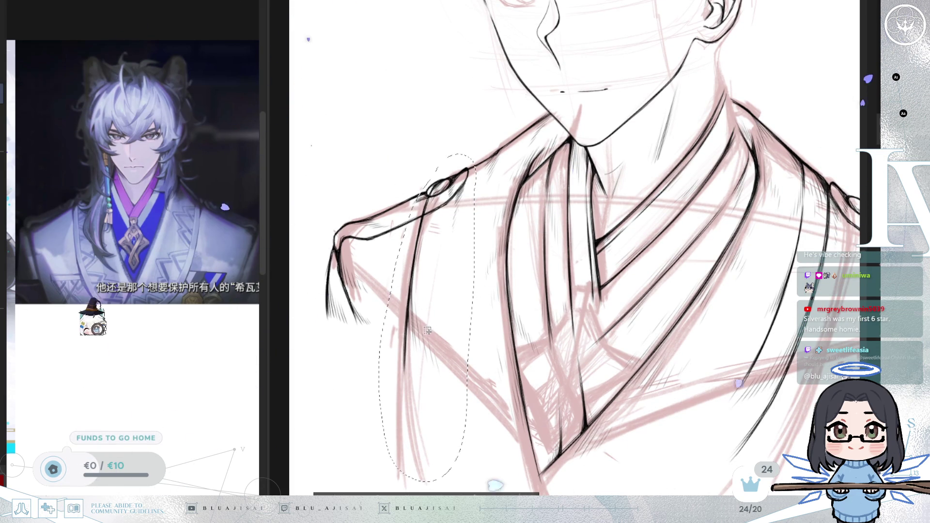
Shift the selected arm strokes slightly up and to the right
mouse_move(427, 331)
left_mouse_down()
mouse_move(458, 346)
mouse_move(467, 339)
left_mouse_up()
key("ctrl+t")
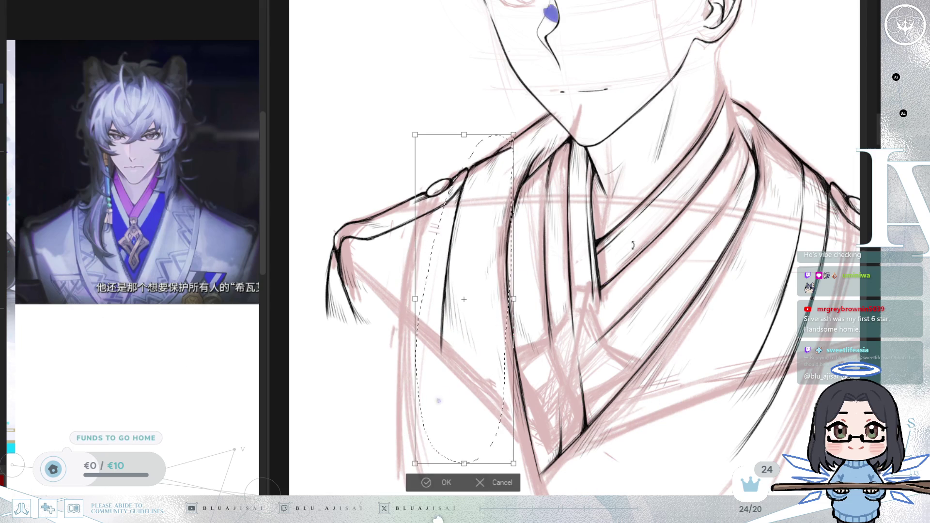
left_click(483, 484)
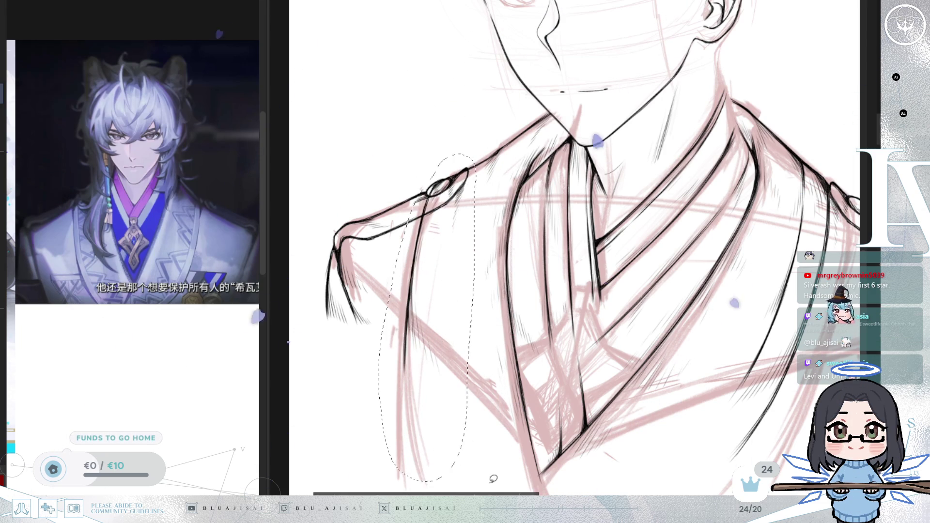
left_click_drag(633, 203, 450, 290)
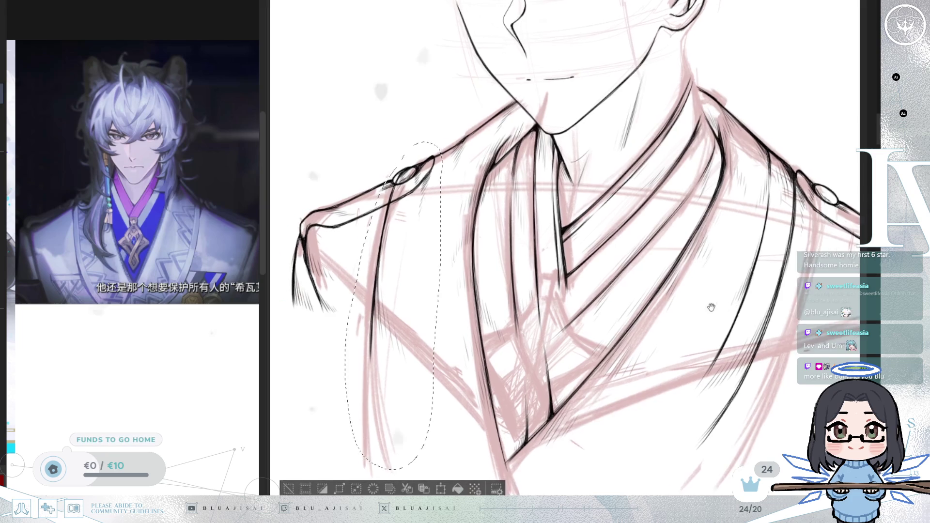
left_click_drag(452, 292, 458, 304)
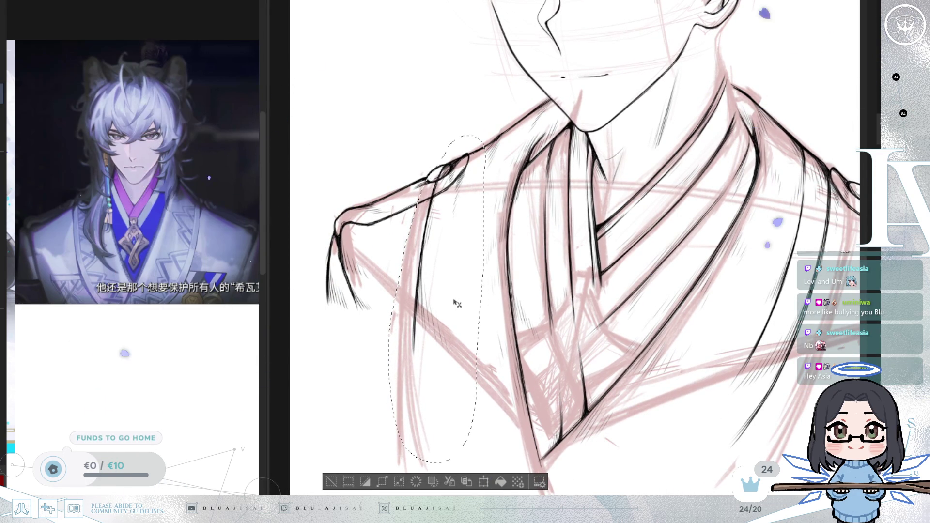
Skew the arm strokes' left edge, apply the transform, and clear the selection
key("ctrl+t")
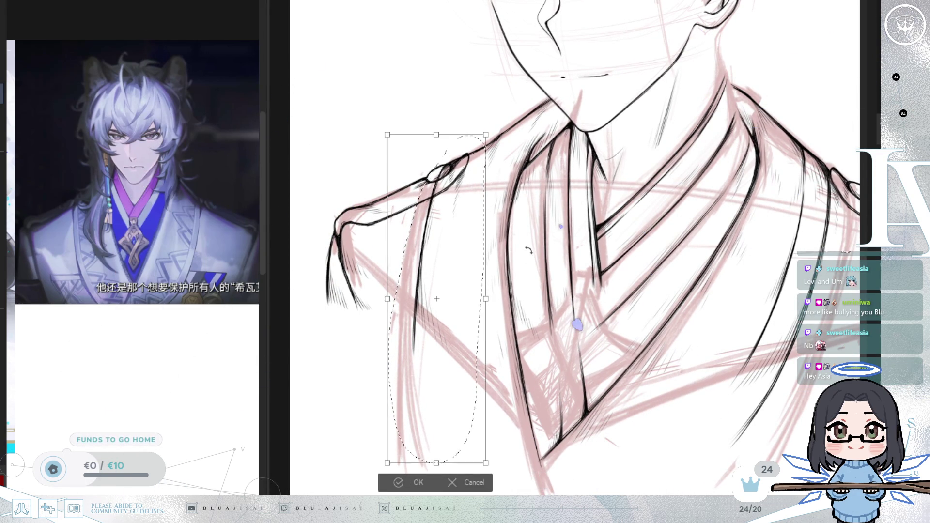
scroll(417, 295, "up", 2)
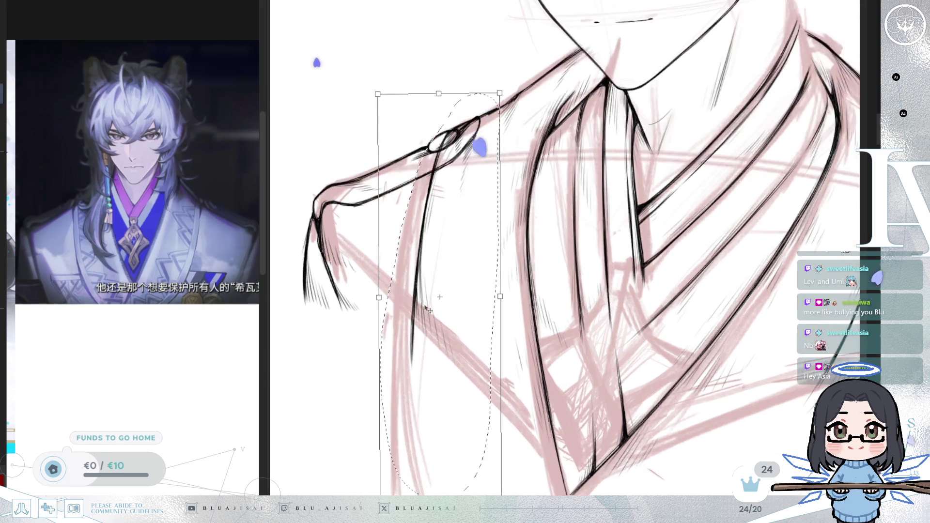
scroll(414, 294, "up", 2)
left_click_drag(370, 297, 369, 302)
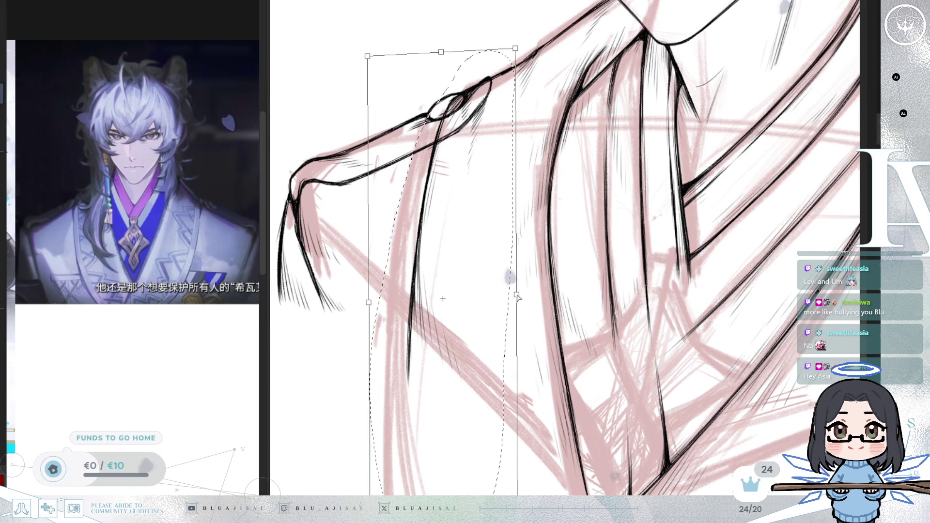
left_click_drag(376, 292, 376, 289)
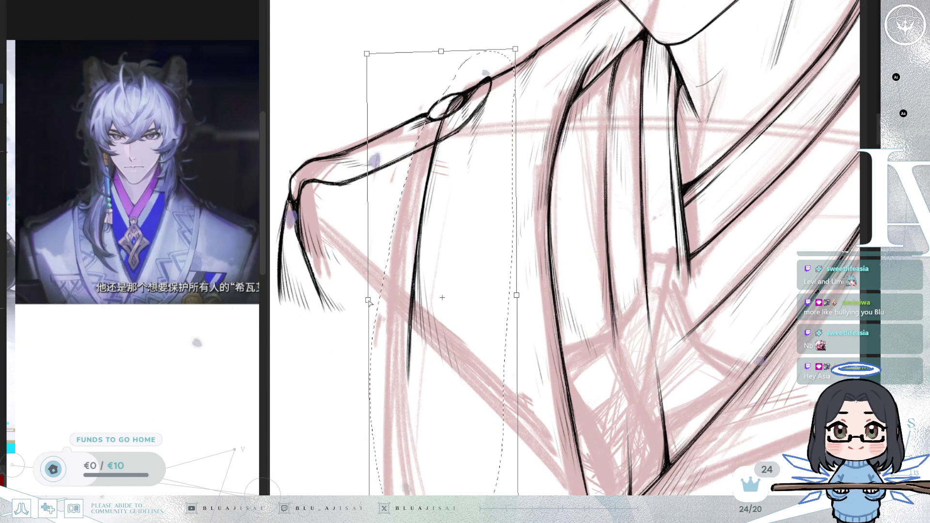
key("Return")
key("ctrl+d")
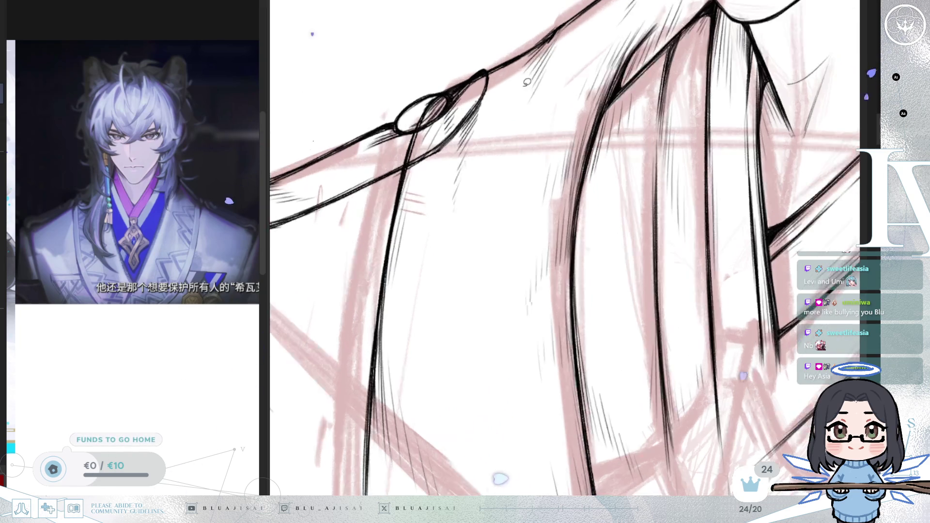
left_click_drag(446, 106, 398, 182)
left_click_drag(374, 79, 630, 164)
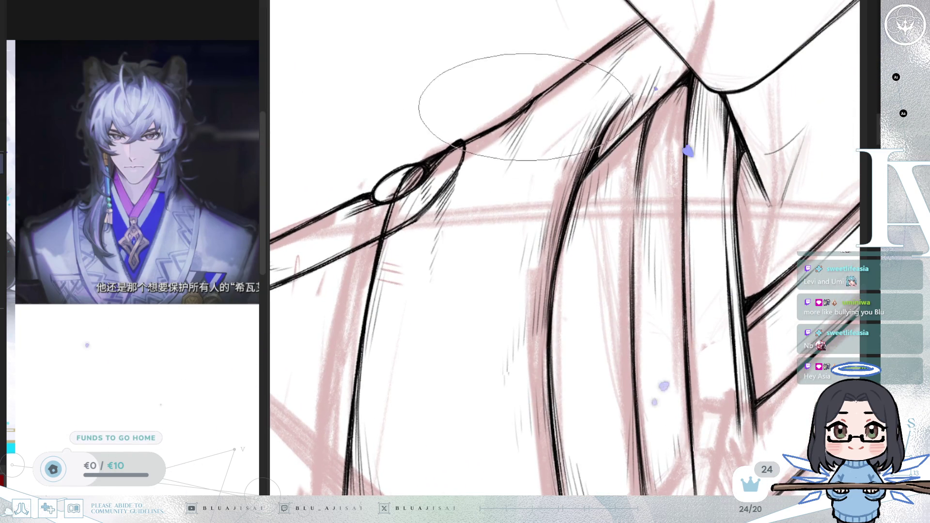
left_click_drag(523, 112, 473, 167)
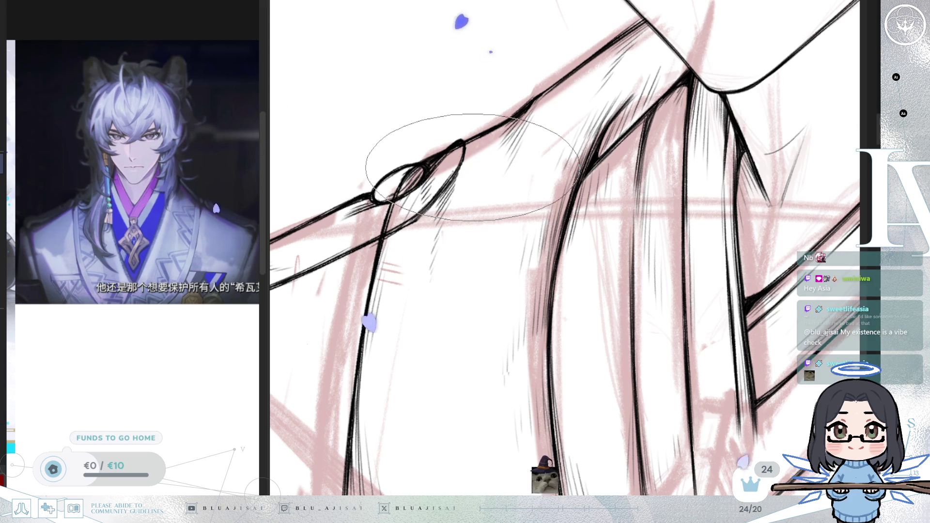
key("ctrl+d")
mouse_move(486, 265)
left_mouse_down()
mouse_move(493, 251)
mouse_move(520, 249)
left_mouse_up()
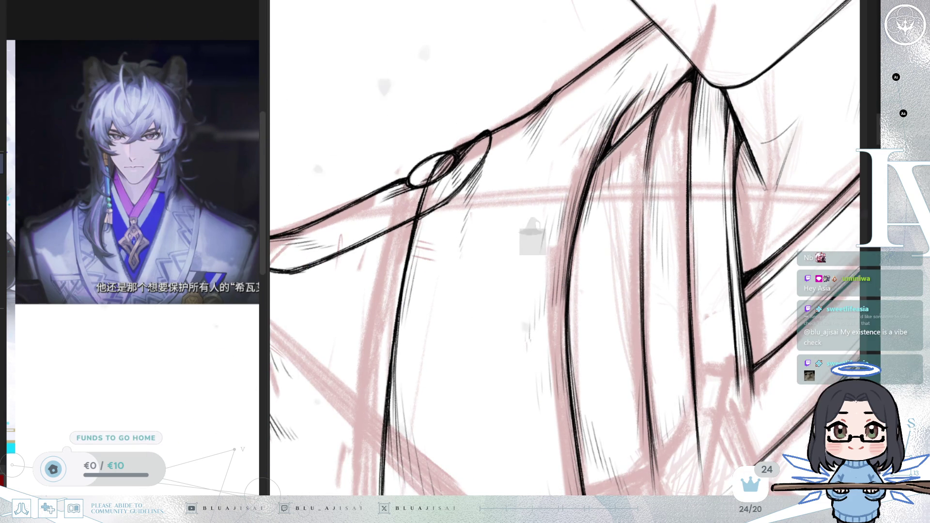